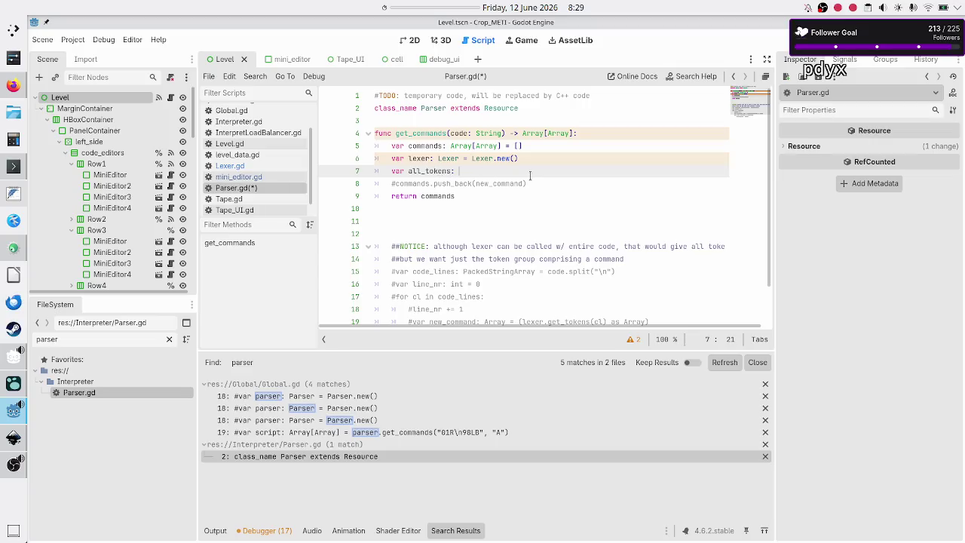
Declare 'var all_tokens: Array[Dictionary] = lexer.get_tokens(code)' on line 7 of get_commands.
{"action": "type", "text": "Array[0"}
{"action": "type", "text": "Dic"}
{"action": "key", "text": "Return"}
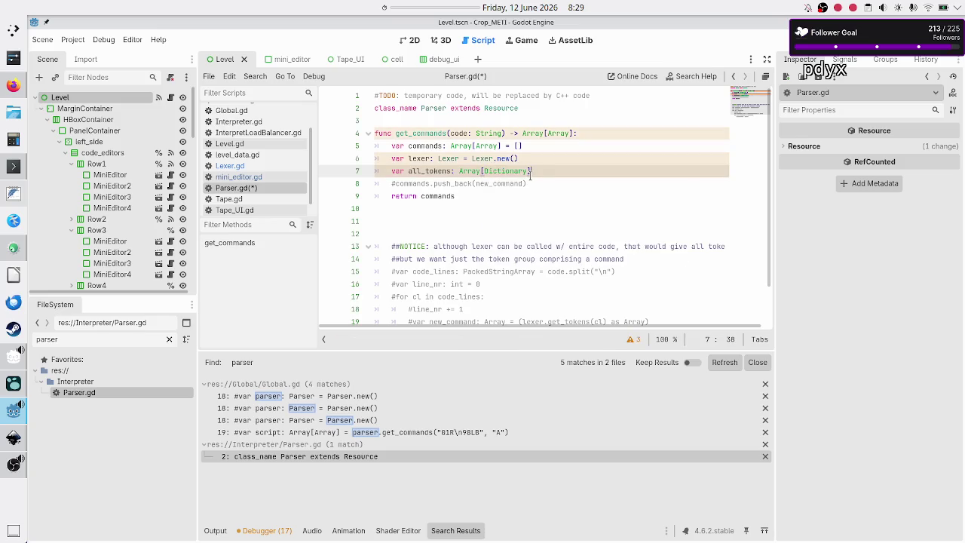
{"action": "type", "text": " = le"}
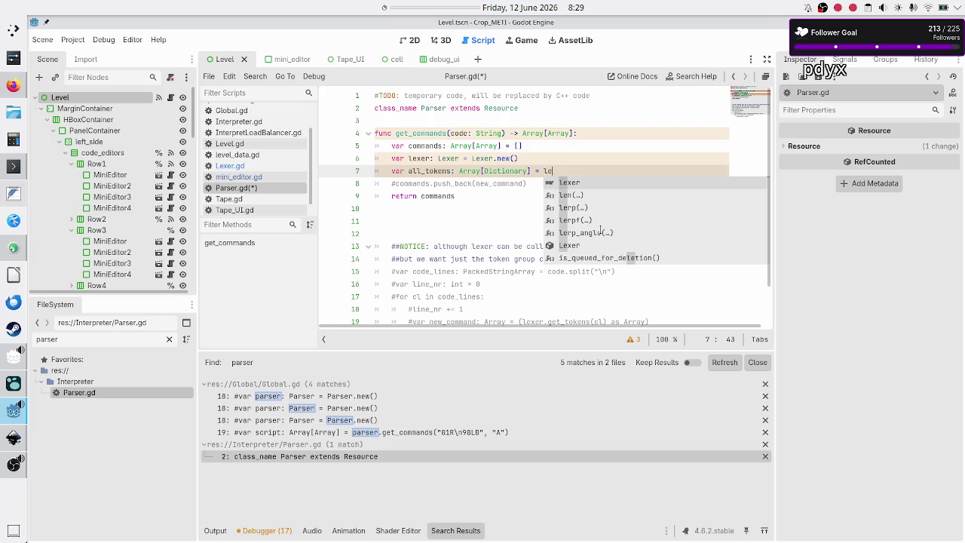
{"action": "type", "text": "xer.get_tok"}
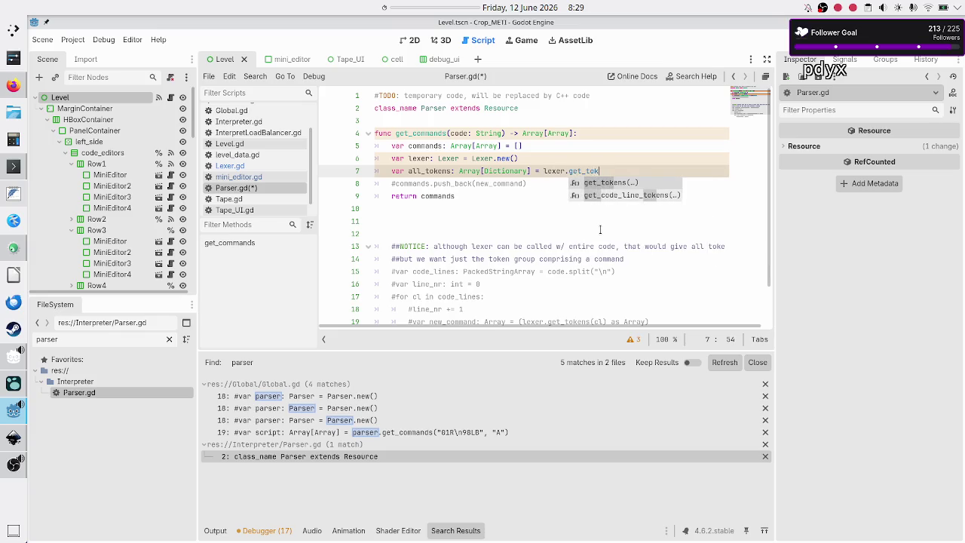
{"action": "key", "text": "Return"}
{"action": "type", "text": "code"}
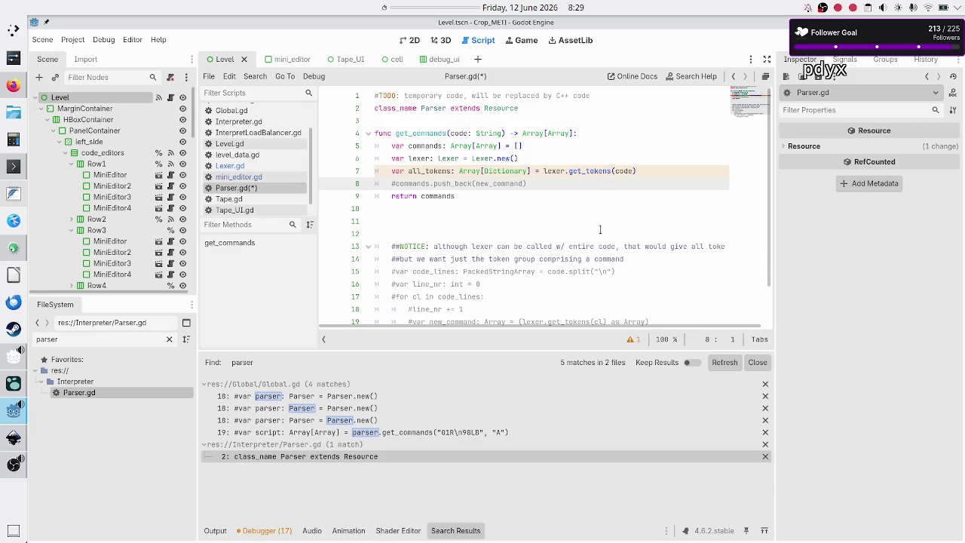
{"action": "key", "text": "Return"}
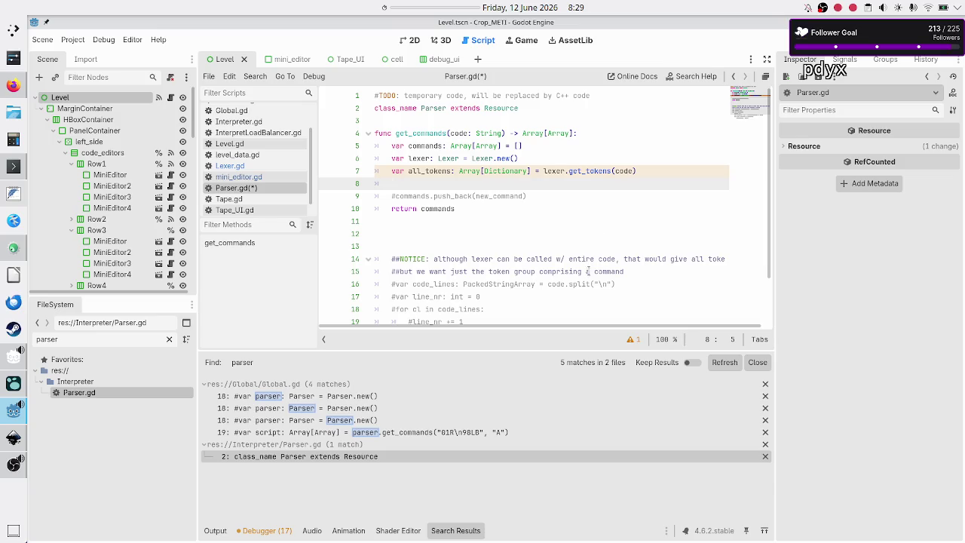
Begin a new 'var' declaration line below the all_tokens line.
{"action": "scroll", "coordinate": [588, 271], "scroll_direction": "down", "scroll_amount": 2}
{"action": "scroll", "coordinate": [588, 270], "scroll_direction": "up", "scroll_amount": 2}
{"action": "key", "text": "ctrl+space"}
{"action": "key", "text": "Escape"}
{"action": "type", "text": "var"}
{"action": "scroll", "coordinate": [579, 312], "scroll_direction": "down", "scroll_amount": 2}
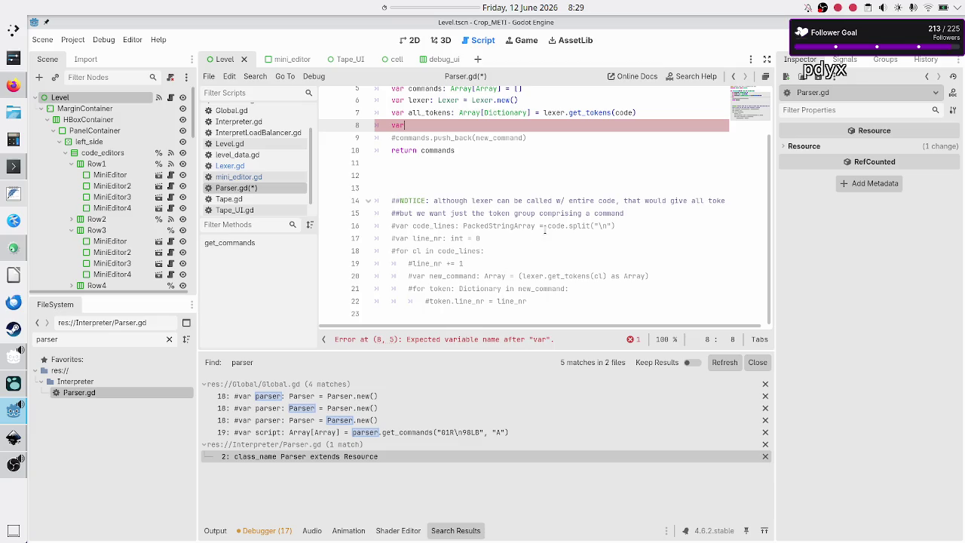
Complete line 8 as 'var new_command: Array = []'.
{"action": "scroll", "coordinate": [544, 231], "scroll_direction": "up", "scroll_amount": 2}
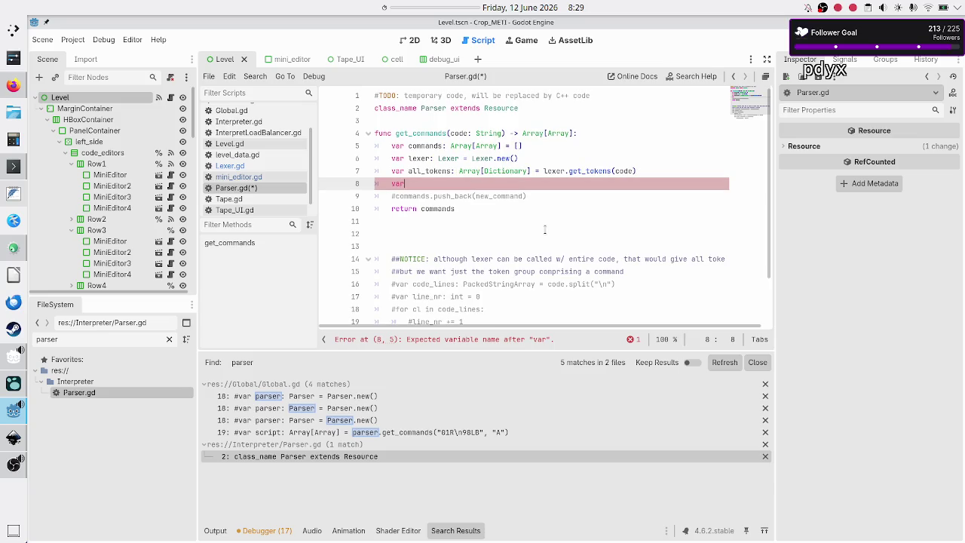
{"action": "scroll", "coordinate": [544, 229], "scroll_direction": "down", "scroll_amount": 1}
{"action": "scroll", "coordinate": [545, 230], "scroll_direction": "down", "scroll_amount": 1}
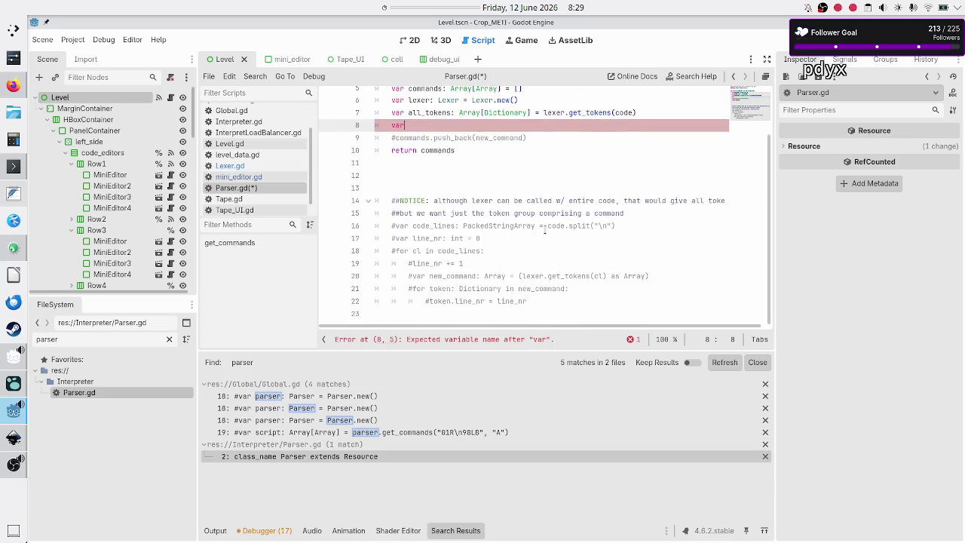
{"action": "scroll", "coordinate": [544, 232], "scroll_direction": "up", "scroll_amount": 2}
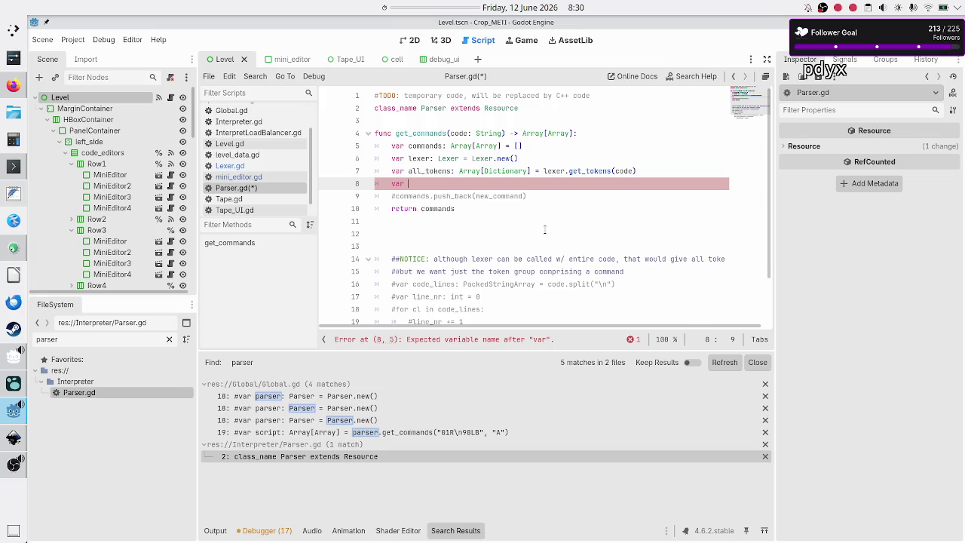
{"action": "type", "text": "new_command"}
{"action": "type", "text": ": Array"}
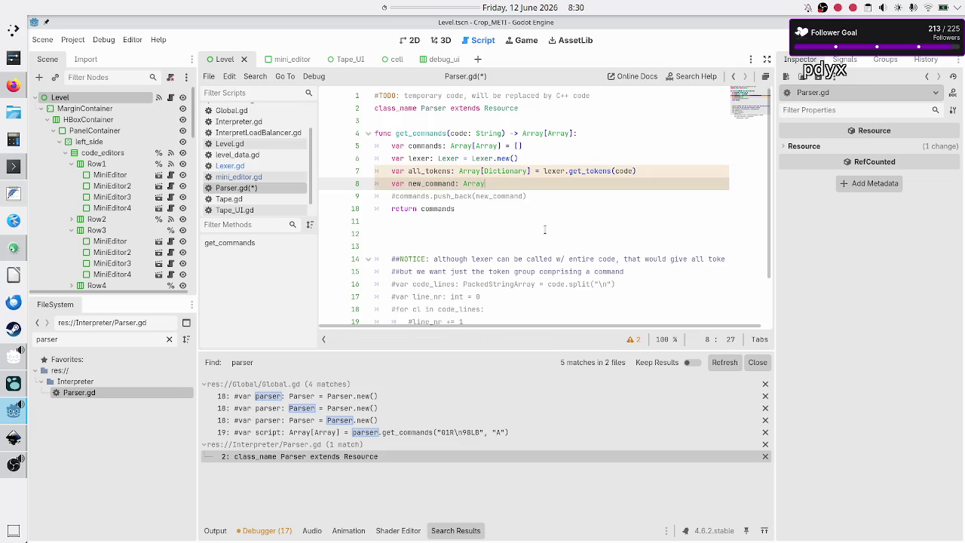
{"action": "key", "text": "Escape"}
{"action": "scroll", "coordinate": [516, 210], "scroll_direction": "down", "scroll_amount": 2}
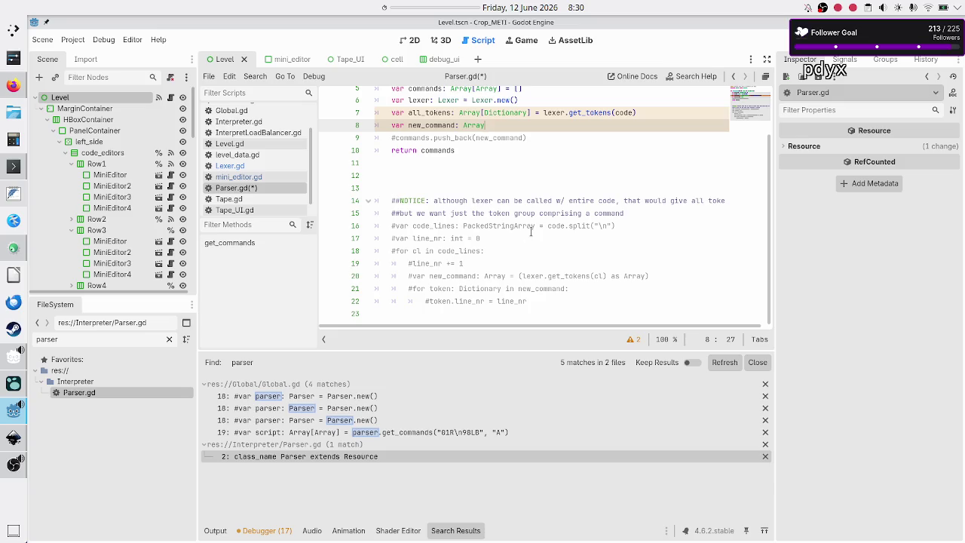
{"action": "scroll", "coordinate": [530, 232], "scroll_direction": "up", "scroll_amount": 2}
{"action": "type", "text": " = []"}
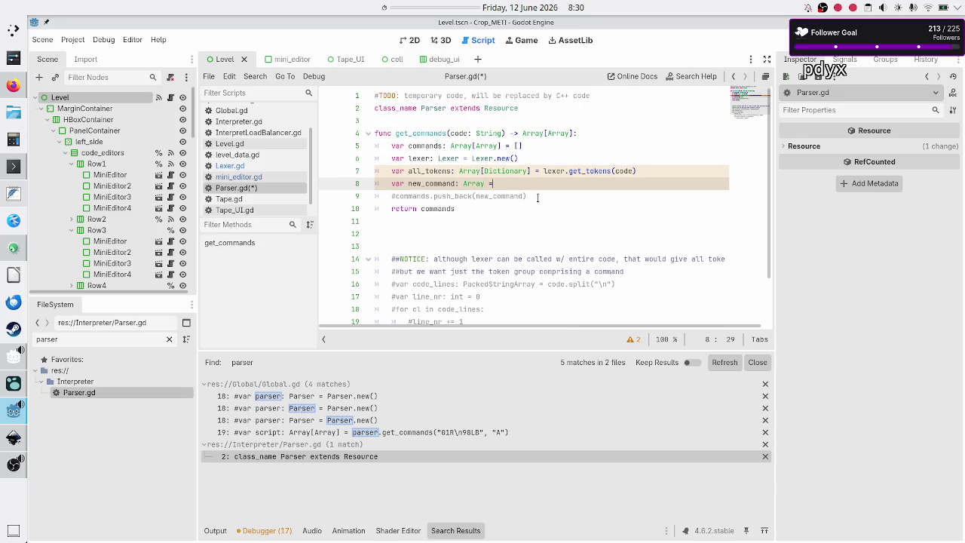
{"action": "key", "text": "Return"}
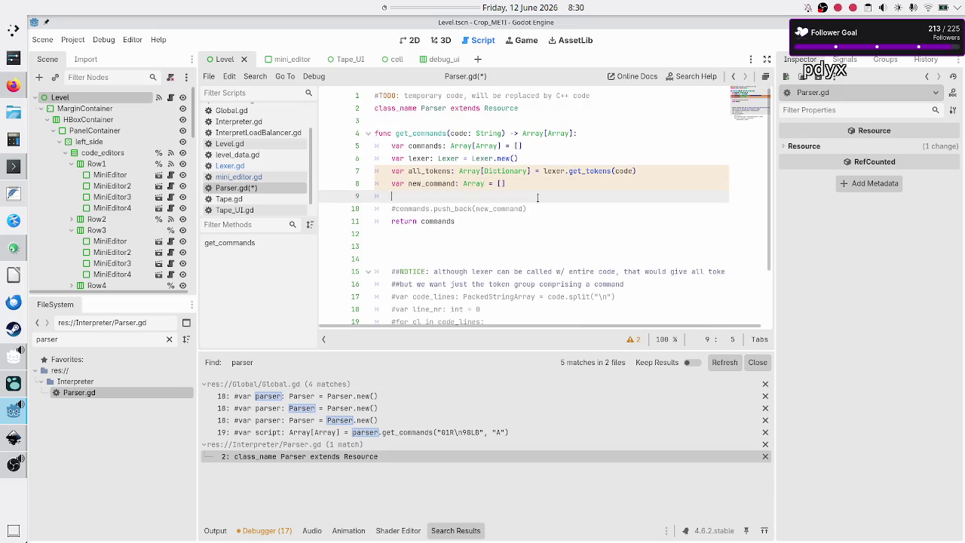
Start a 'for token: Dictionary in all_tokens:' loop with an indented empty body line.
{"action": "type", "text": "for to"}
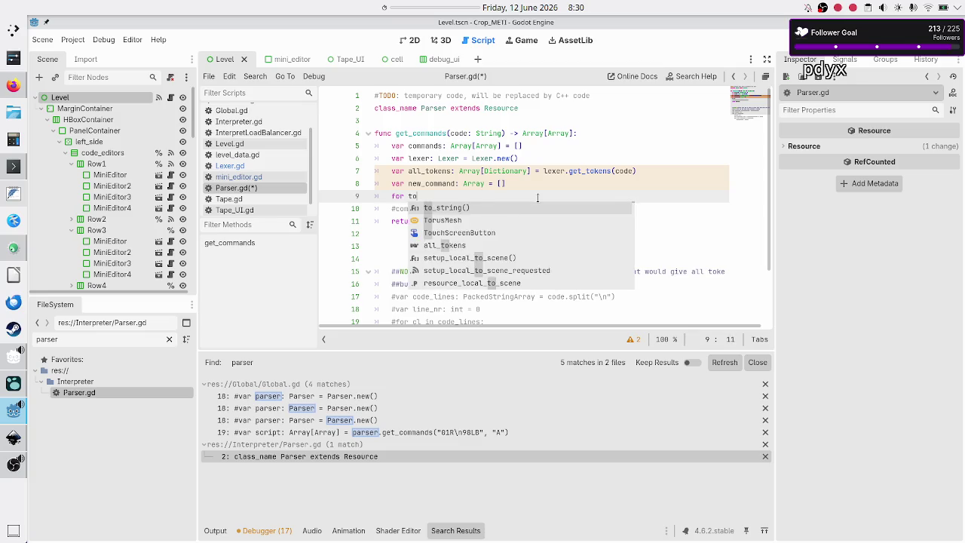
{"action": "type", "text": "ken: "}
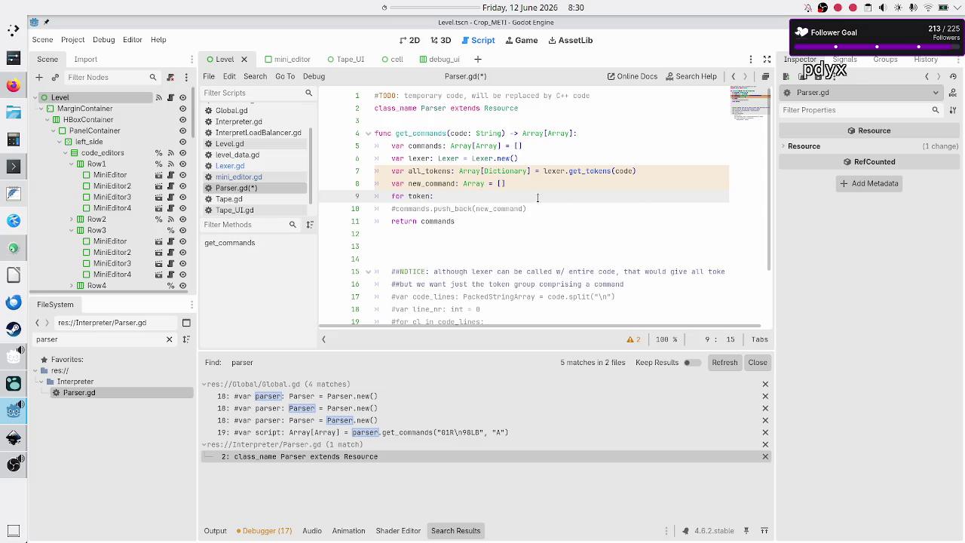
{"action": "type", "text": "Dict"}
{"action": "key", "text": "Return"}
{"action": "type", "text": "in "}
{"action": "type", "text": "all_toke"}
{"action": "key", "text": "Return"}
{"action": "type", "text": ":"}
{"action": "key", "text": "Return"}
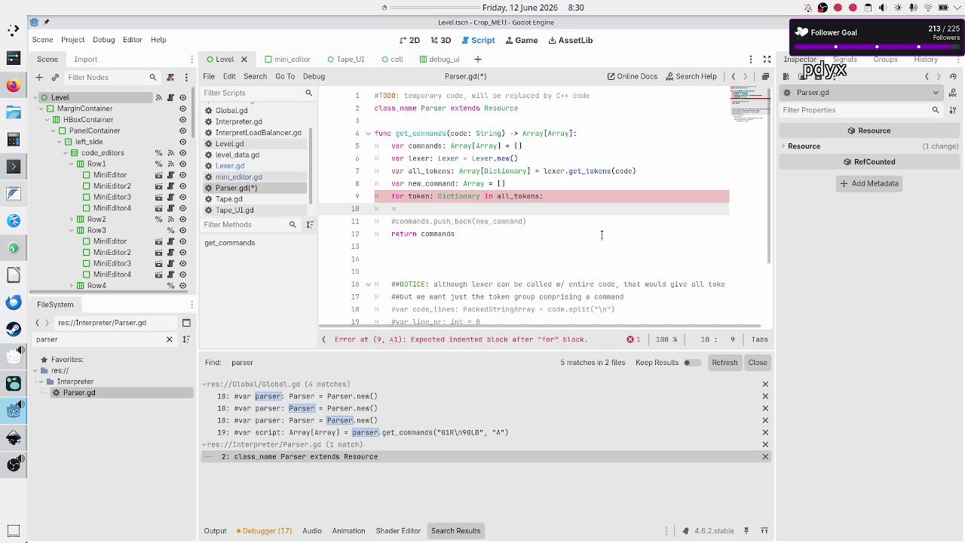
Search the built-in help for 'map' and open the documentation for Array's map method.
{"action": "left_click", "coordinate": [696, 80]}
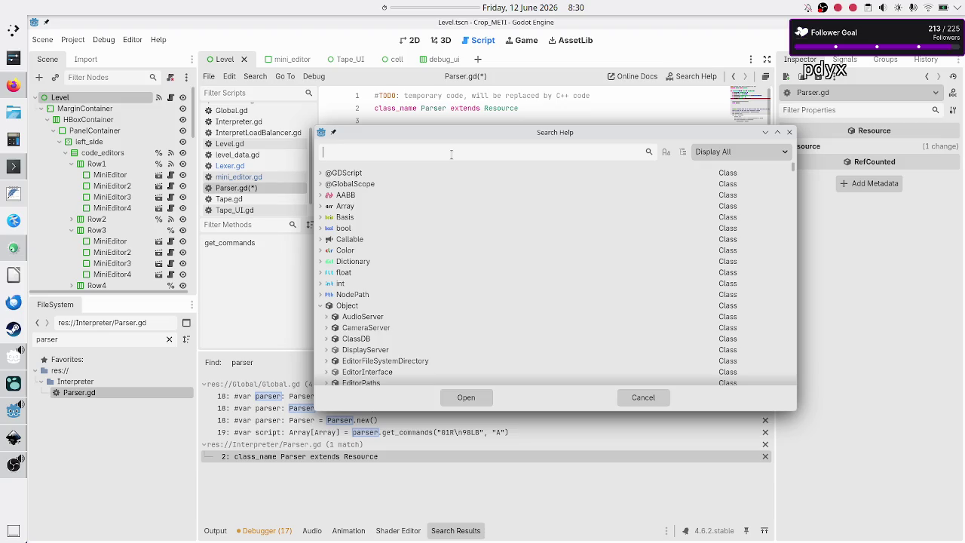
{"action": "type", "text": "map"}
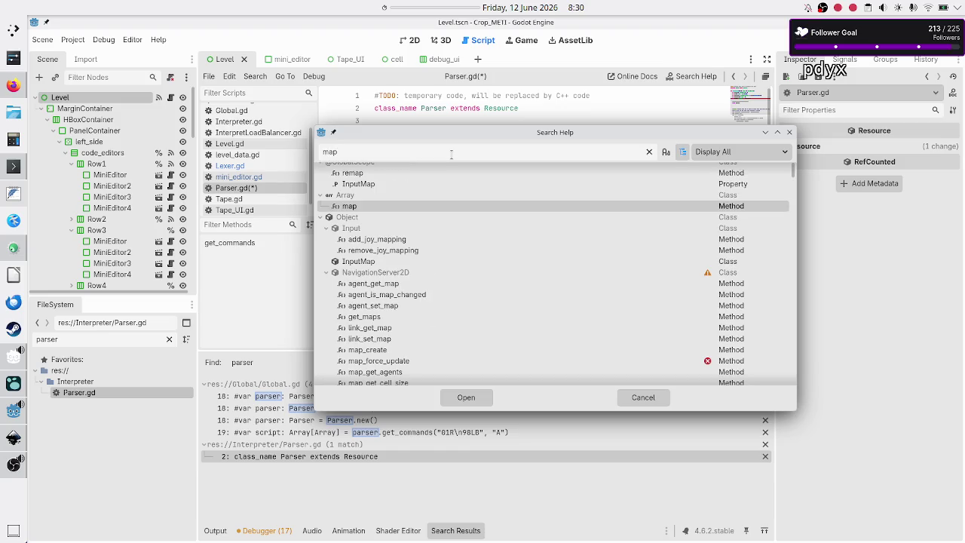
{"action": "key", "text": "Return"}
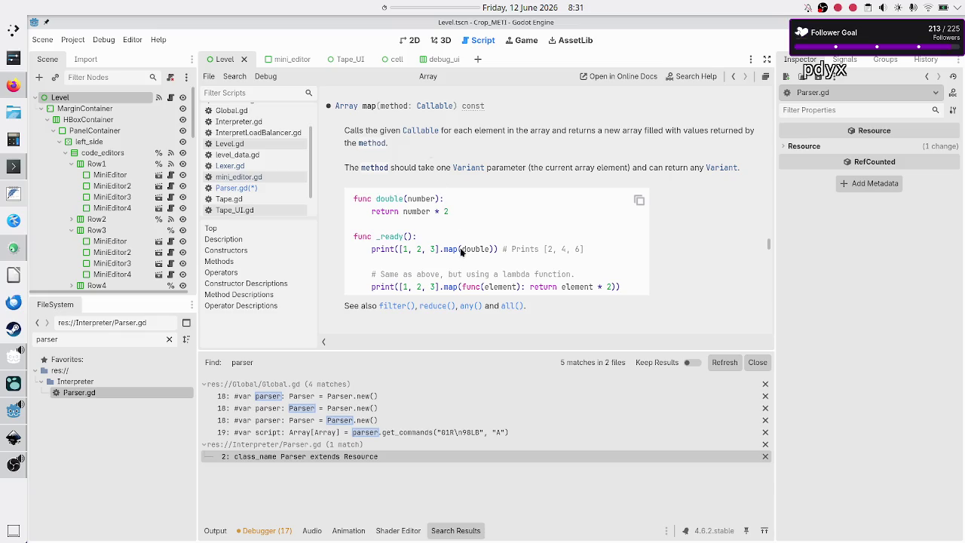
Browse the Array class reference and jump to the full reduce() method description.
{"action": "scroll", "coordinate": [473, 256], "scroll_direction": "down", "scroll_amount": 5}
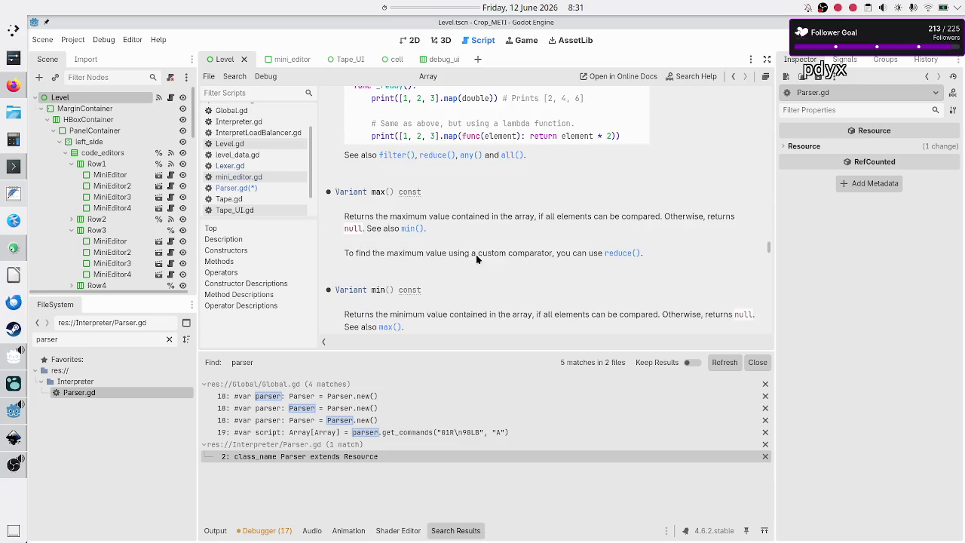
{"action": "scroll", "coordinate": [475, 254], "scroll_direction": "up", "scroll_amount": 20}
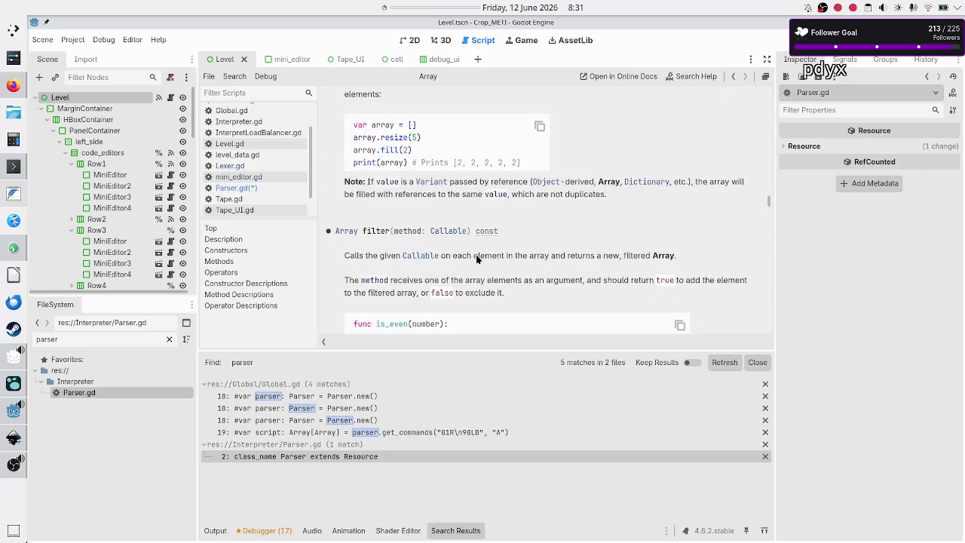
{"action": "scroll", "coordinate": [476, 259], "scroll_direction": "up", "scroll_amount": 20}
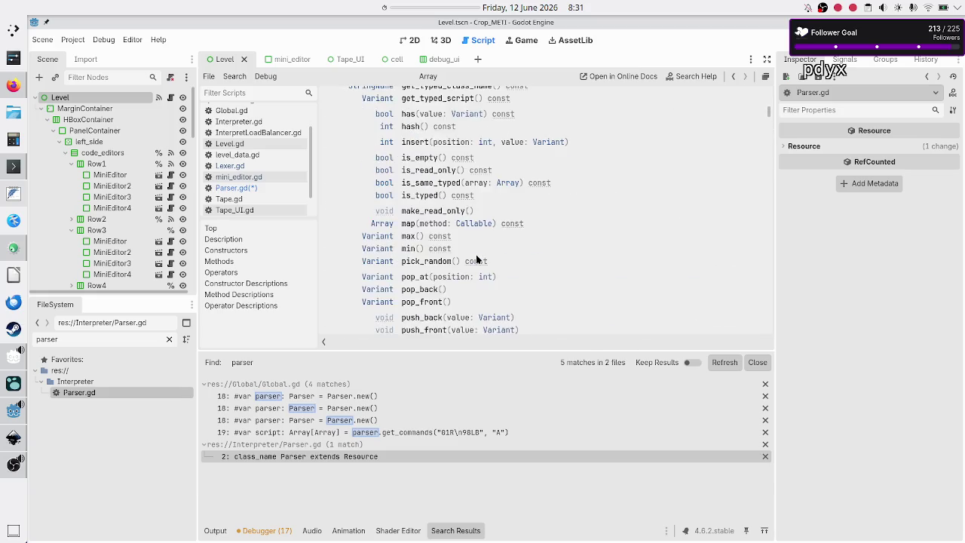
{"action": "scroll", "coordinate": [475, 256], "scroll_direction": "up", "scroll_amount": 4}
{"action": "scroll", "coordinate": [411, 263], "scroll_direction": "down", "scroll_amount": 20}
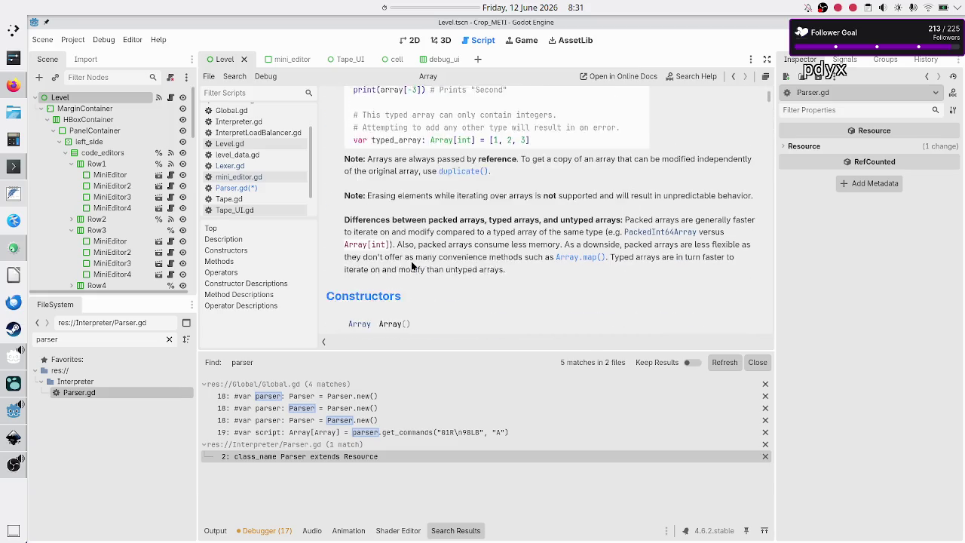
{"action": "scroll", "coordinate": [411, 266], "scroll_direction": "down", "scroll_amount": 4}
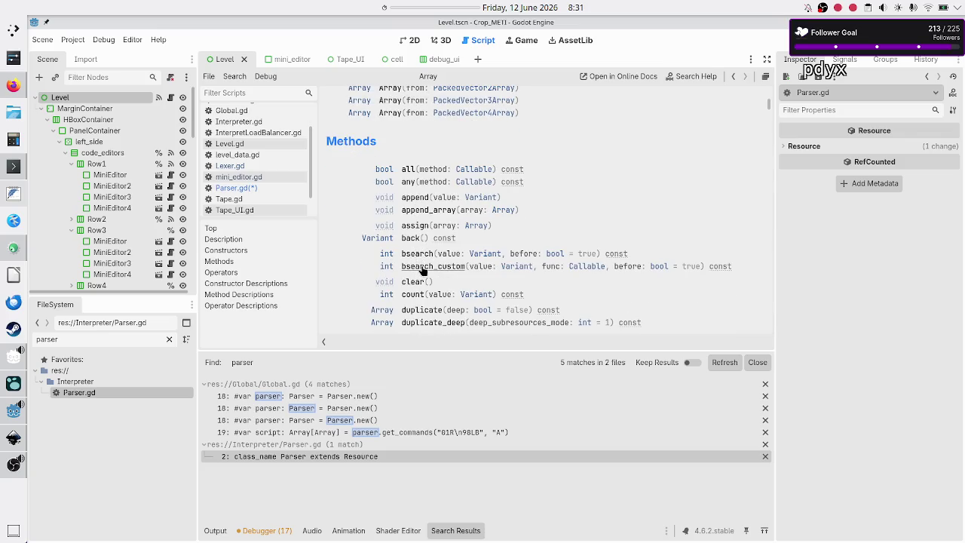
{"action": "scroll", "coordinate": [423, 270], "scroll_direction": "down", "scroll_amount": 2}
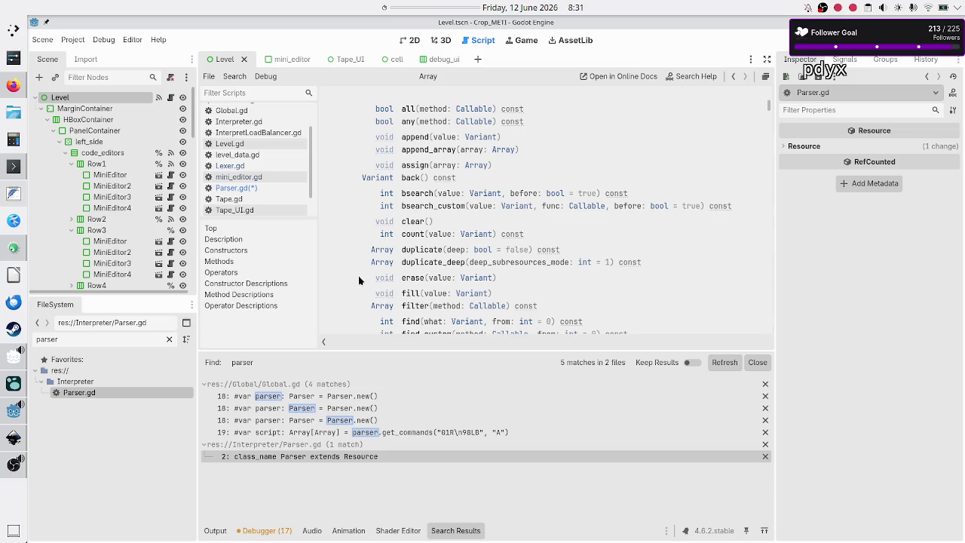
{"action": "scroll", "coordinate": [357, 279], "scroll_direction": "down", "scroll_amount": 6}
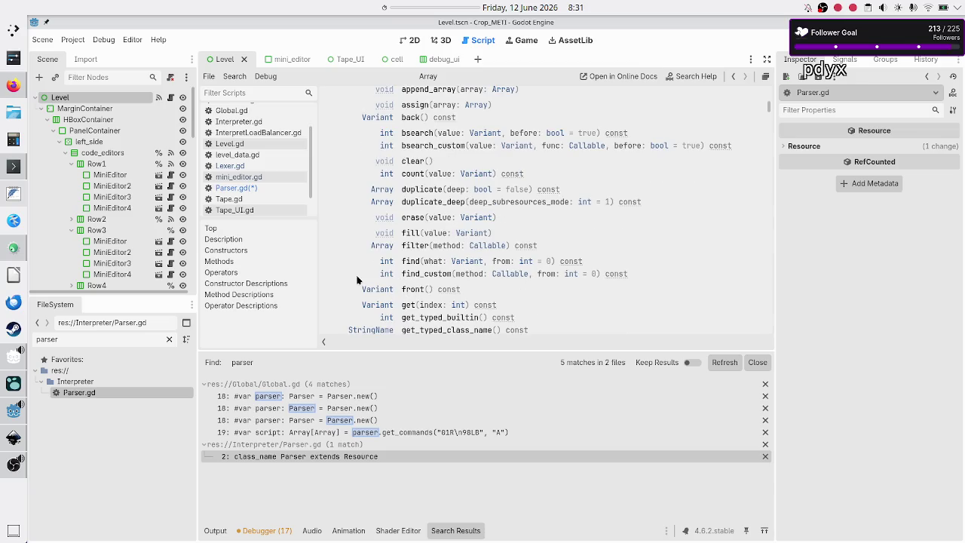
{"action": "scroll", "coordinate": [357, 279], "scroll_direction": "down", "scroll_amount": 1}
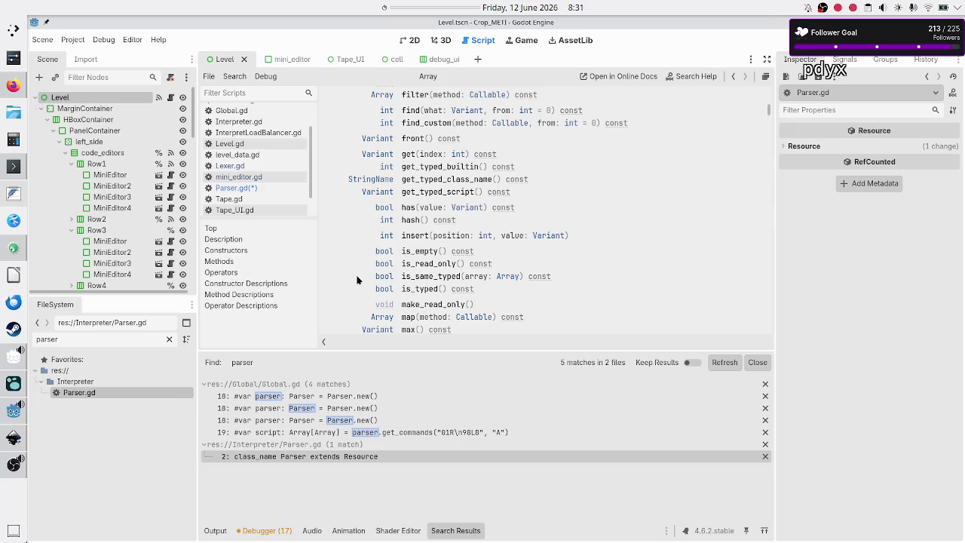
{"action": "scroll", "coordinate": [357, 280], "scroll_direction": "down", "scroll_amount": 2}
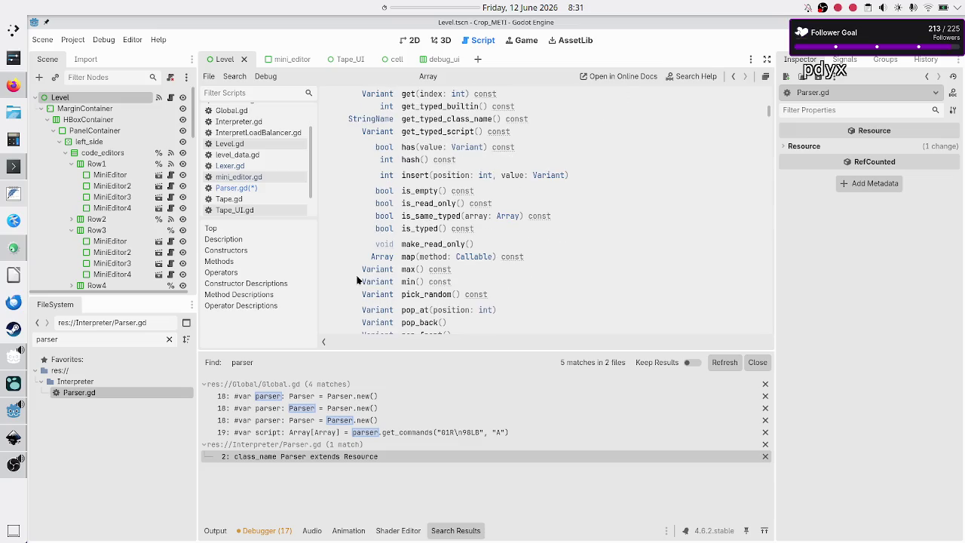
{"action": "scroll", "coordinate": [358, 279], "scroll_direction": "down", "scroll_amount": 1}
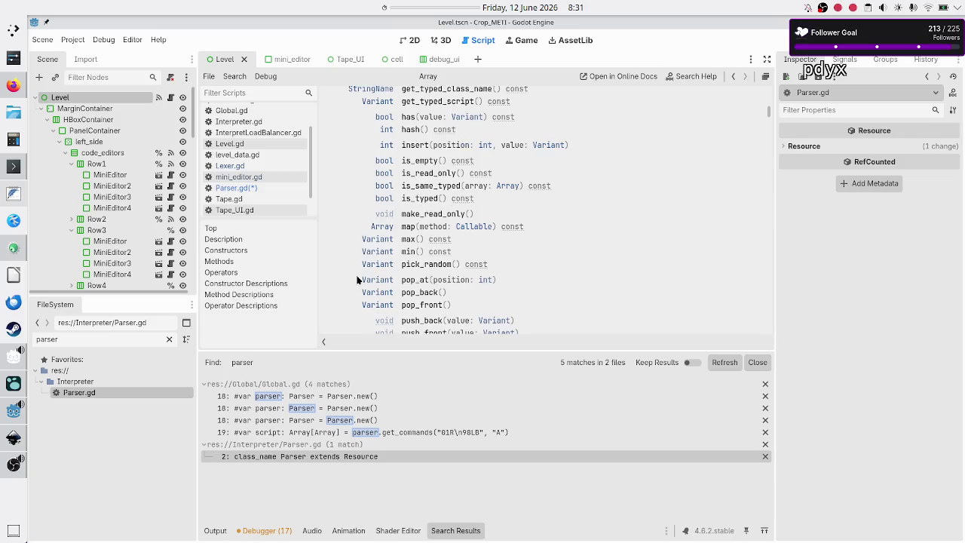
{"action": "scroll", "coordinate": [357, 279], "scroll_direction": "down", "scroll_amount": 2}
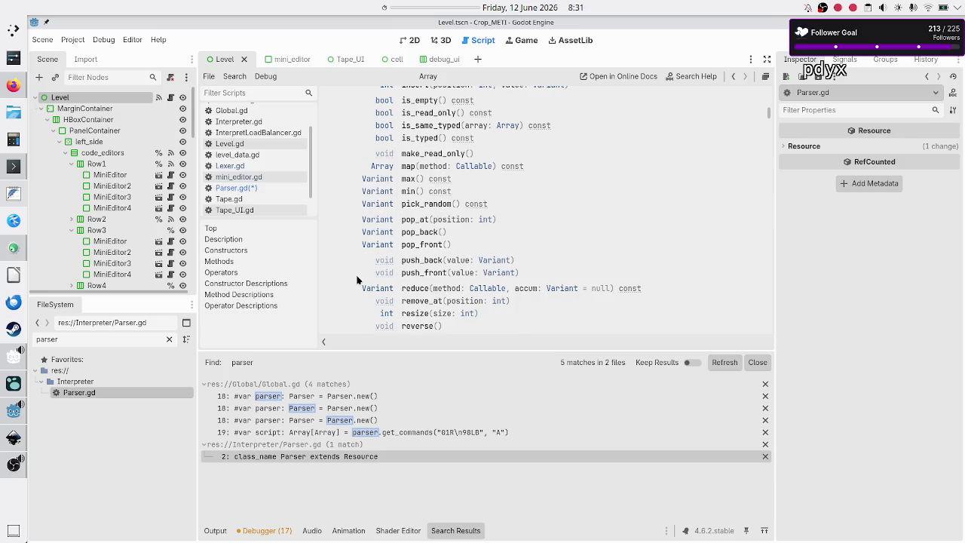
{"action": "left_click", "coordinate": [424, 291]}
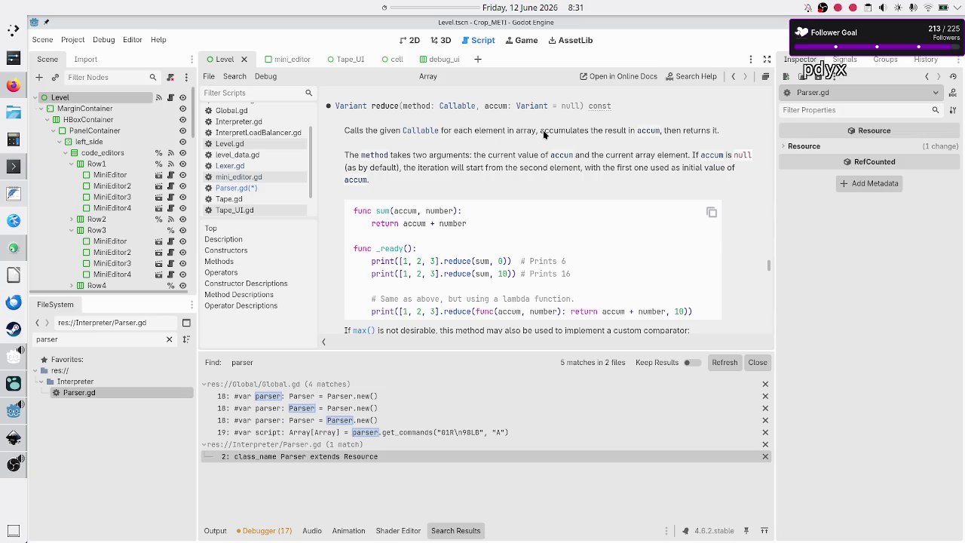
{"action": "left_click_drag", "start_coordinate": [542, 130], "coordinate": [645, 128]}
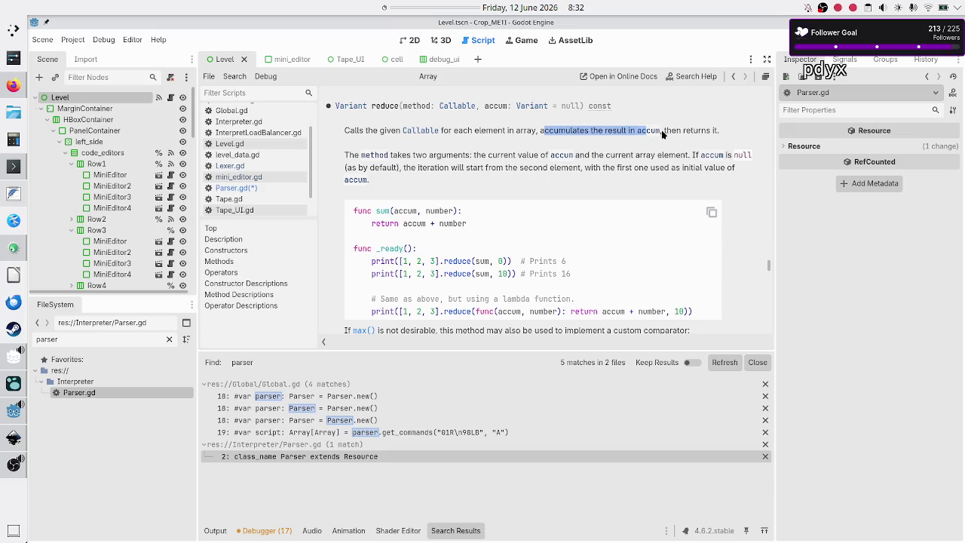
{"action": "left_click", "coordinate": [688, 129]}
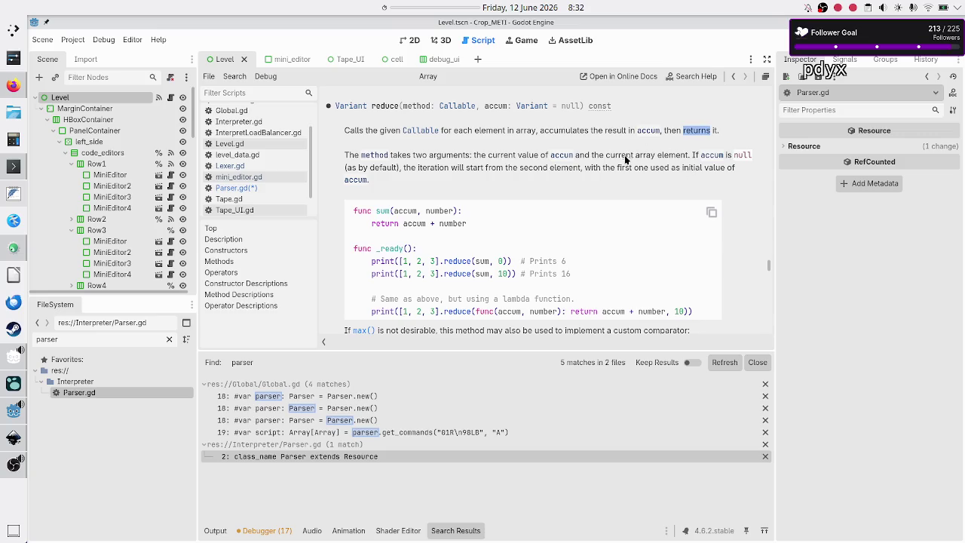
{"action": "left_click_drag", "start_coordinate": [614, 159], "coordinate": [673, 156]}
{"action": "scroll", "coordinate": [558, 185], "scroll_direction": "down", "scroll_amount": 3}
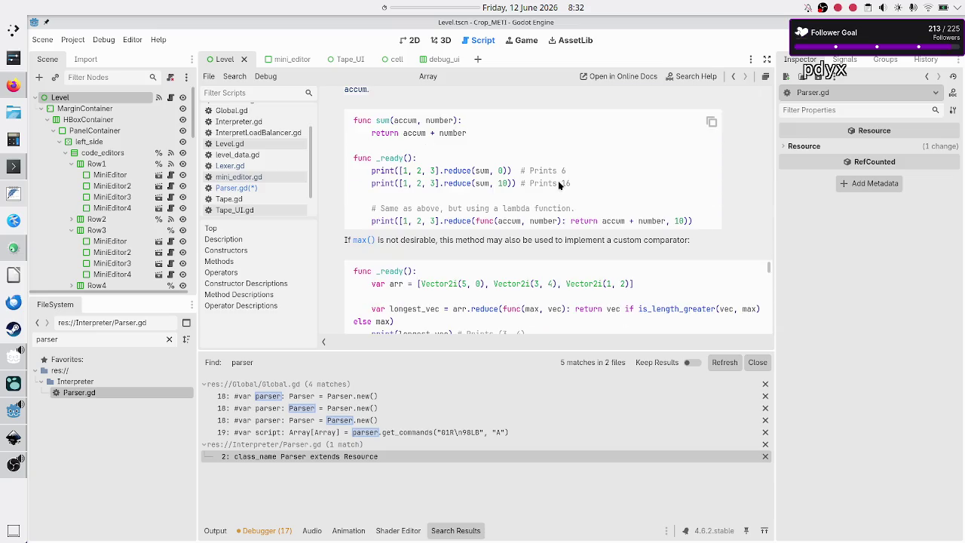
{"action": "scroll", "coordinate": [558, 185], "scroll_direction": "up", "scroll_amount": 2}
{"action": "scroll", "coordinate": [558, 186], "scroll_direction": "down", "scroll_amount": 1}
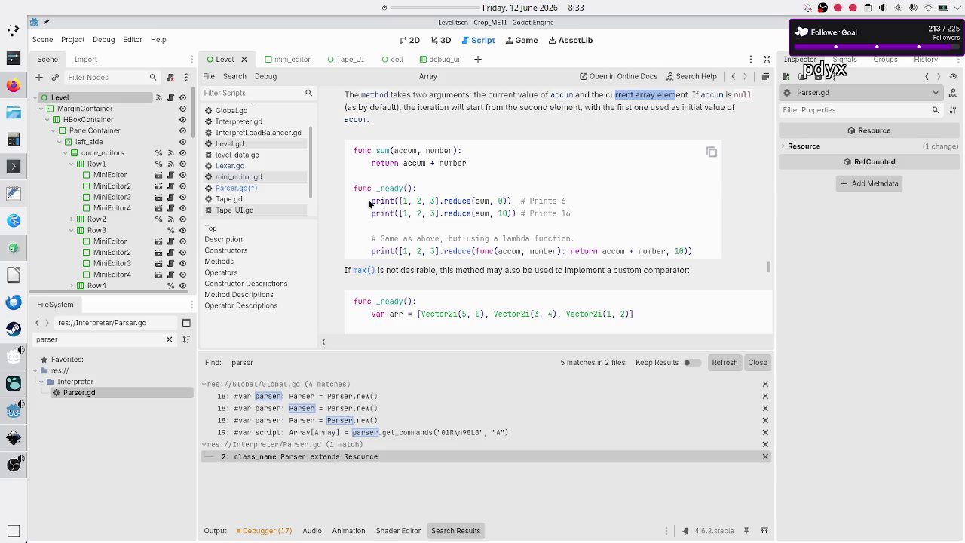
{"action": "left_click_drag", "start_coordinate": [400, 201], "coordinate": [490, 201]}
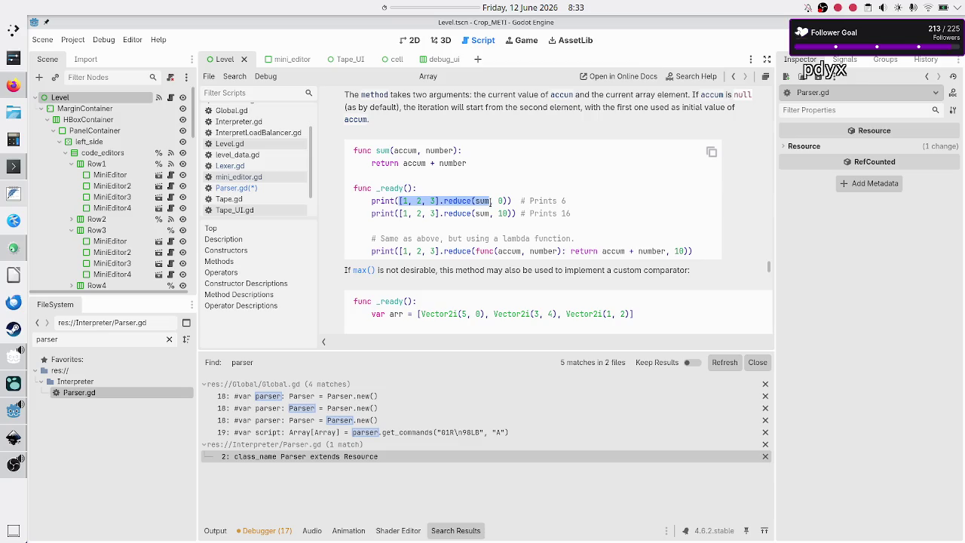
{"action": "double_click", "coordinate": [436, 151]}
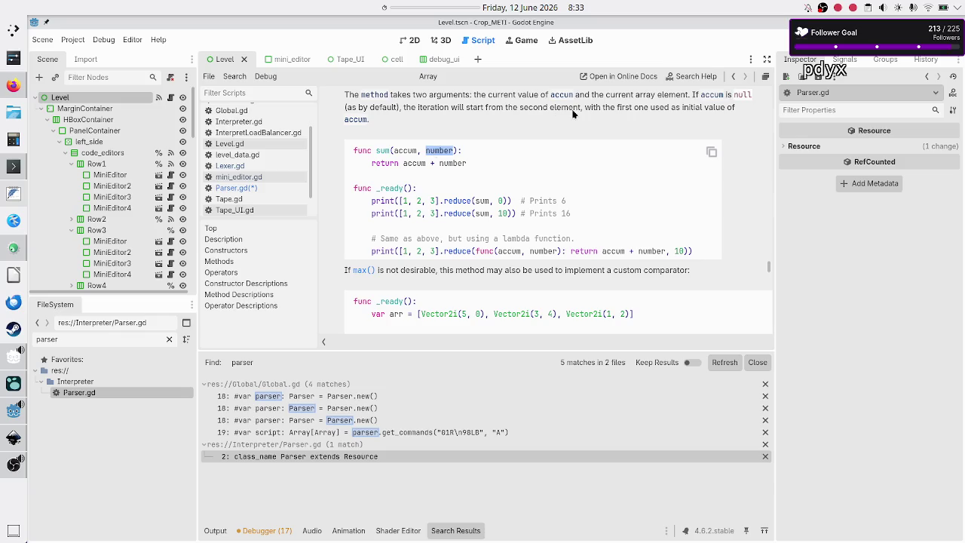
{"action": "scroll", "coordinate": [572, 114], "scroll_direction": "up", "scroll_amount": 2}
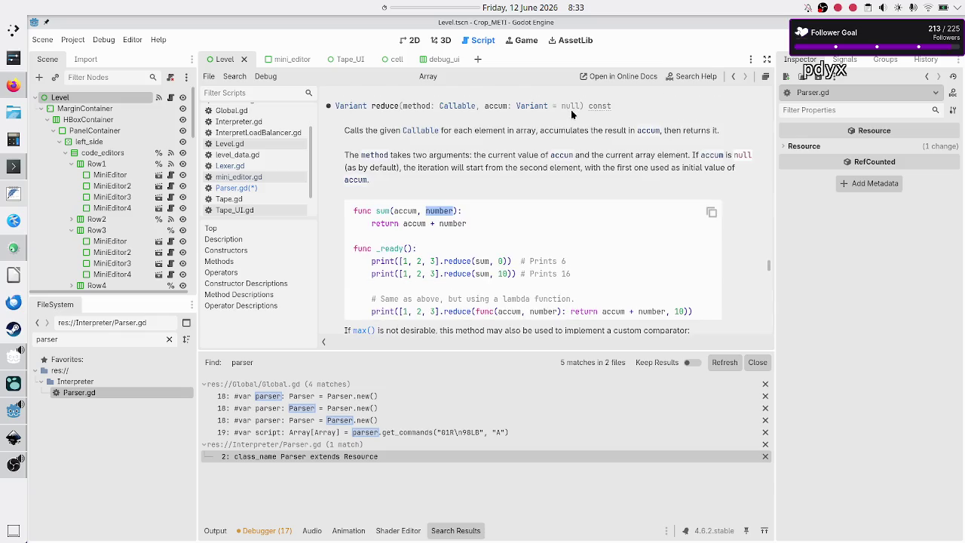
{"action": "double_click", "coordinate": [379, 157]}
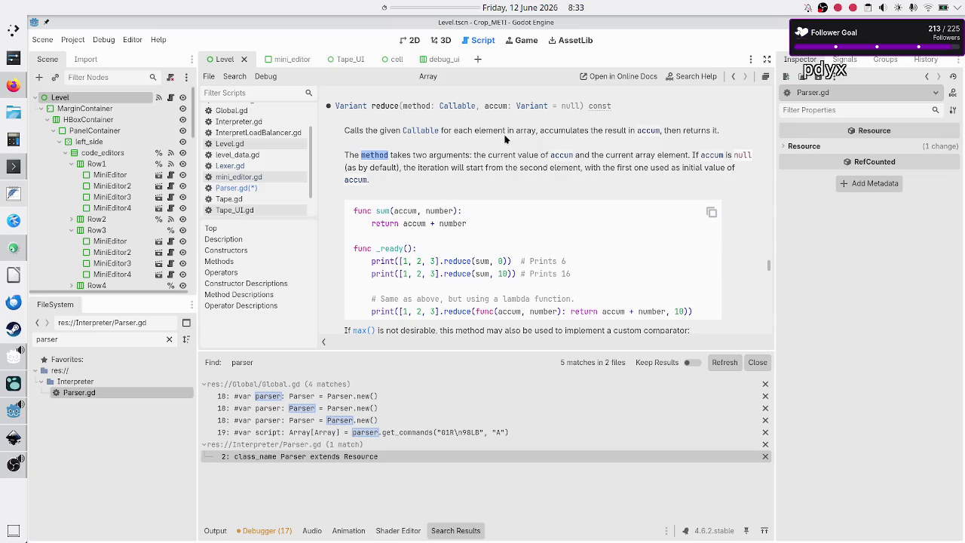
{"action": "scroll", "coordinate": [420, 188], "scroll_direction": "down", "scroll_amount": 3}
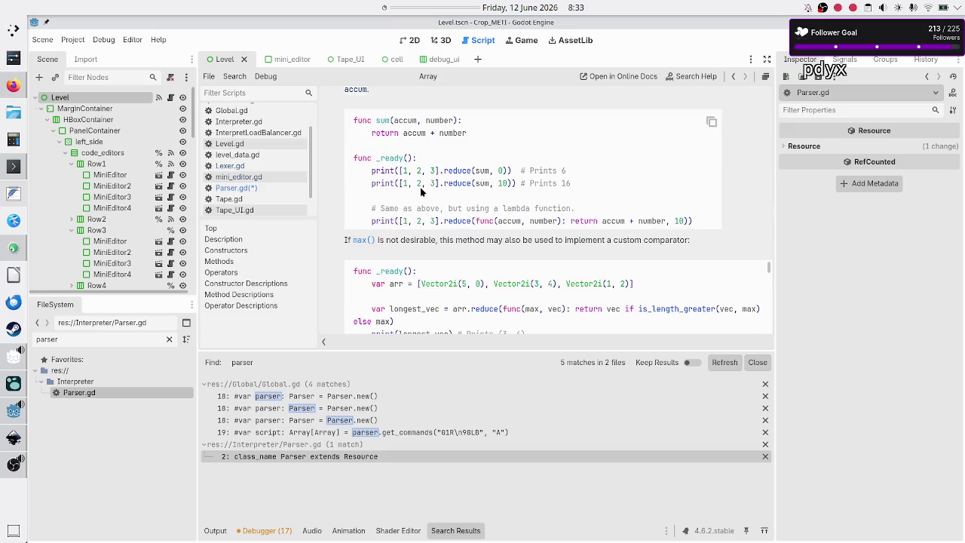
{"action": "double_click", "coordinate": [480, 172]}
{"action": "double_click", "coordinate": [412, 121]}
{"action": "double_click", "coordinate": [498, 171]}
{"action": "double_click", "coordinate": [437, 121]}
{"action": "left_click", "coordinate": [410, 175]}
{"action": "left_click_drag", "start_coordinate": [404, 134], "coordinate": [430, 132]}
{"action": "left_click", "coordinate": [430, 133]}
{"action": "left_click_drag", "start_coordinate": [476, 221], "coordinate": [568, 224]}
{"action": "left_click", "coordinate": [569, 223]}
In the FeatherPad notes, prefix lines 9–11 with the numbers 1., 2 and 3.
{"action": "left_click", "coordinate": [10, 199]}
{"action": "left_click", "coordinate": [143, 187]}
{"action": "key", "text": "Up"}
{"action": "key", "text": "Up"}
{"action": "key", "text": "Home"}
{"action": "type", "text": "1."}
{"action": "key", "text": "Down"}
{"action": "type", "text": "2"}
{"action": "key", "text": "Down"}
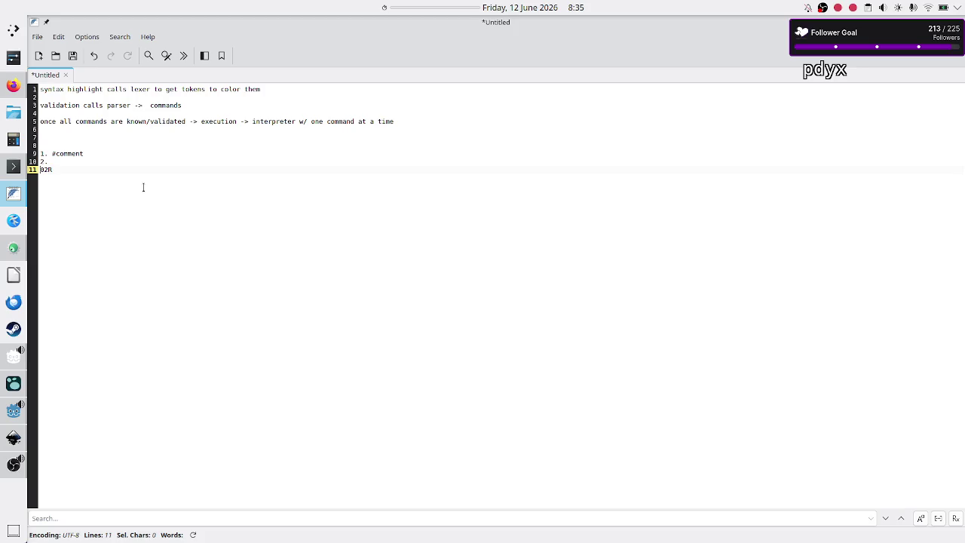
{"action": "type", "text": "3."}
Add the notes '(3 tokens)' and 'callable' below the numbered lines.
{"action": "key", "text": "Return"}
{"action": "key", "text": "Return"}
{"action": "key", "text": "Return"}
{"action": "type", "text": "token"}
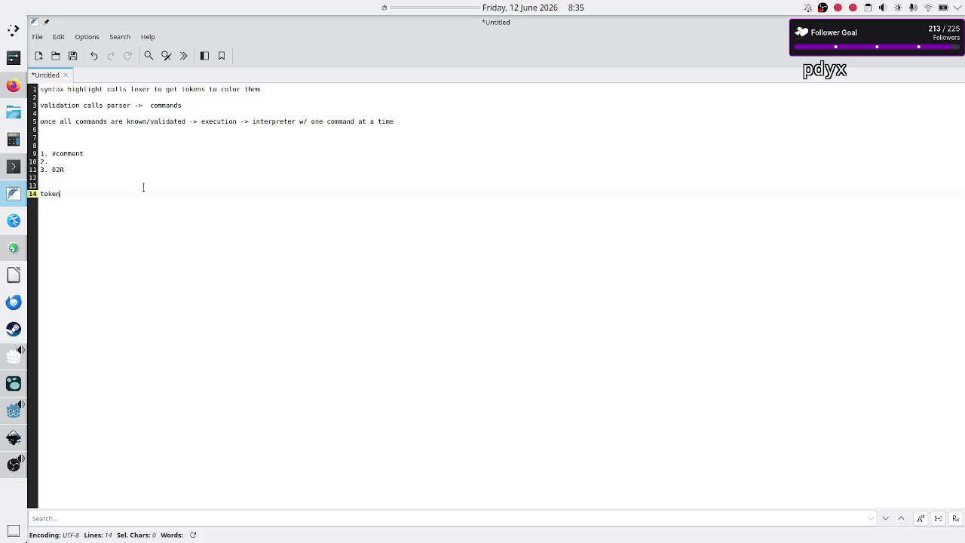
{"action": "key", "text": "BackSpace"}
{"action": "key", "text": "BackSpace"}
{"action": "key", "text": "BackSpace"}
{"action": "type", "text": "token"}
{"action": "key", "text": "Home"}
{"action": "type", "text": "("}
{"action": "key", "text": "End"}
{"action": "type", "text": ")"}
{"action": "key", "text": "Return"}
{"action": "key", "text": "Return"}
{"action": "type", "text": "callable"}
{"action": "key", "text": "Return"}
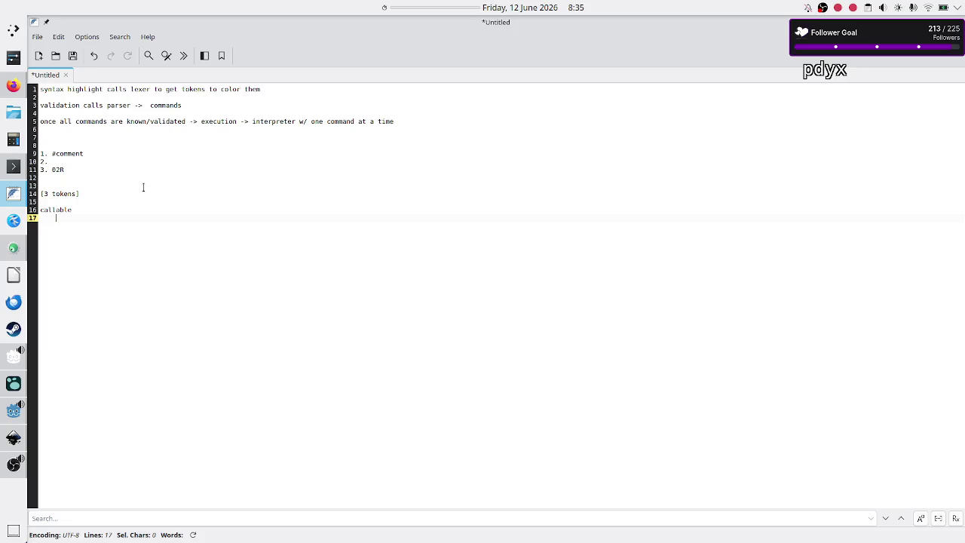
{"action": "type", "text": "ken"}
{"action": "key", "text": "BackSpace"}
{"action": "key", "text": "BackSpace"}
{"action": "key", "text": "BackSpace"}
Start extending the callable note with 'Dictio' and add an indented 'accum[token.line_nr]' line.
{"action": "key", "text": "BackSpace"}
{"action": "type", "text": ", "}
{"action": "type", "text": "Array"}
{"action": "key", "text": "Return"}
{"action": "key", "text": "BackSpace"}
{"action": "key", "text": "BackSpace"}
{"action": "key", "text": "BackSpace"}
{"action": "type", "text": "Dictio"}
{"action": "key", "text": "Return"}
{"action": "type", "text": "oke"}
{"action": "key", "text": "BackSpace"}
{"action": "key", "text": "BackSpace"}
{"action": "key", "text": "BackSpace"}
{"action": "type", "text": "accum["}
{"action": "type", "text": "token.l"}
{"action": "type", "text": "ine_nr"}
{"action": "type", "text": "]"}
Finish the note as 'Dictionary[Array]' and append '.push_back(token)' to the accum line.
{"action": "key", "text": "Up"}
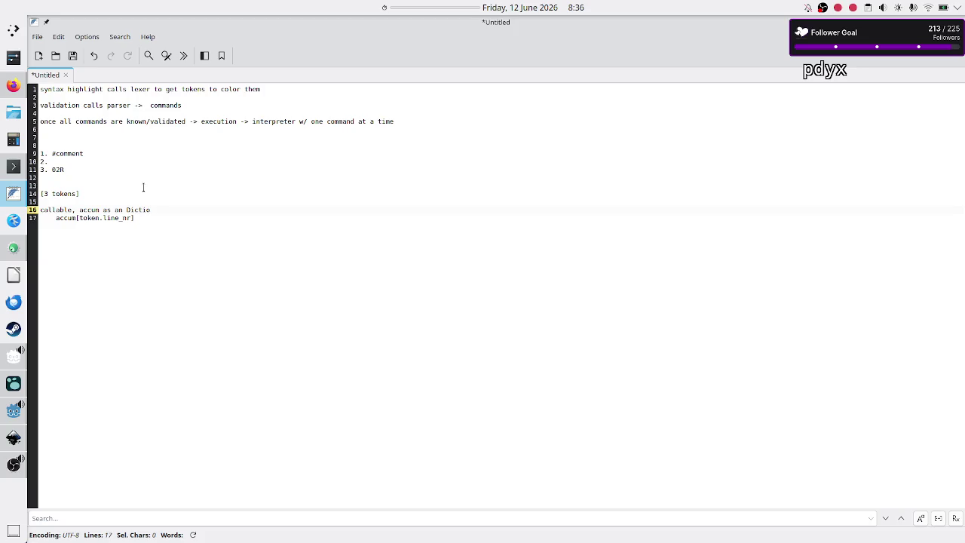
{"action": "type", "text": "nary[A"}
{"action": "type", "text": "rray"}
{"action": "type", "text": "]"}
{"action": "key", "text": "Down"}
{"action": "type", "text": ".push_"}
{"action": "type", "text": "back("}
{"action": "type", "text": "token)"}
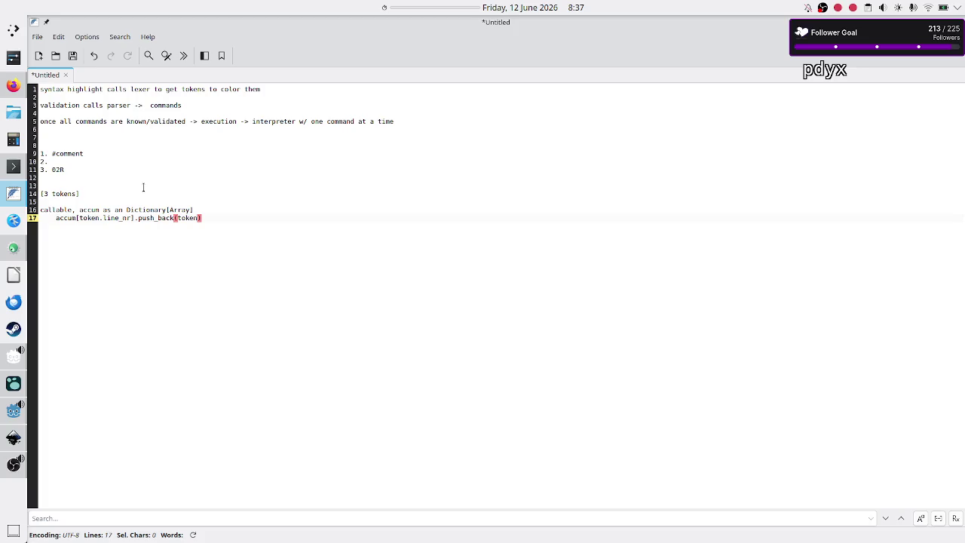
{"action": "left_click", "coordinate": [214, 209]}
{"action": "key", "text": "alt+Tab"}
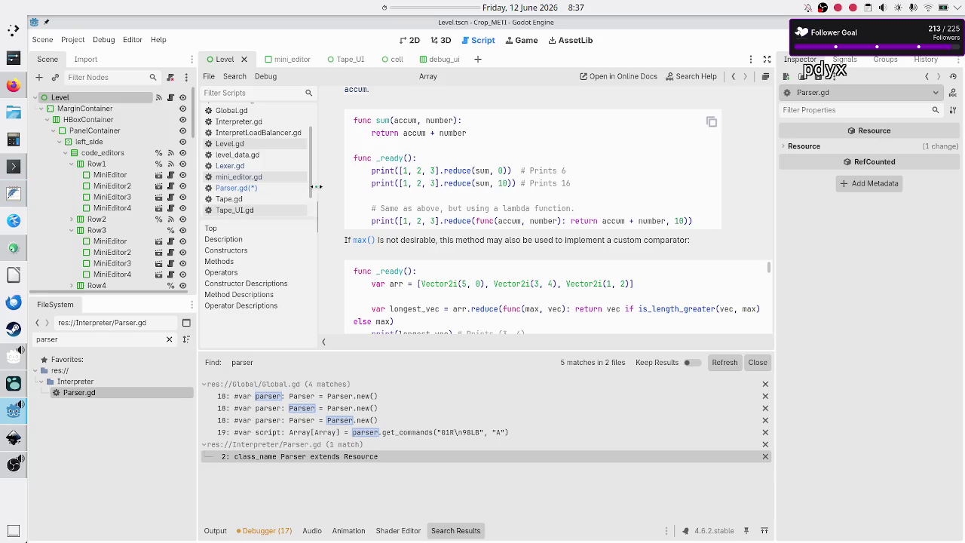
Delete the unfinished for-token loop lines from get_commands in Parser.gd.
{"action": "left_click", "coordinate": [226, 188]}
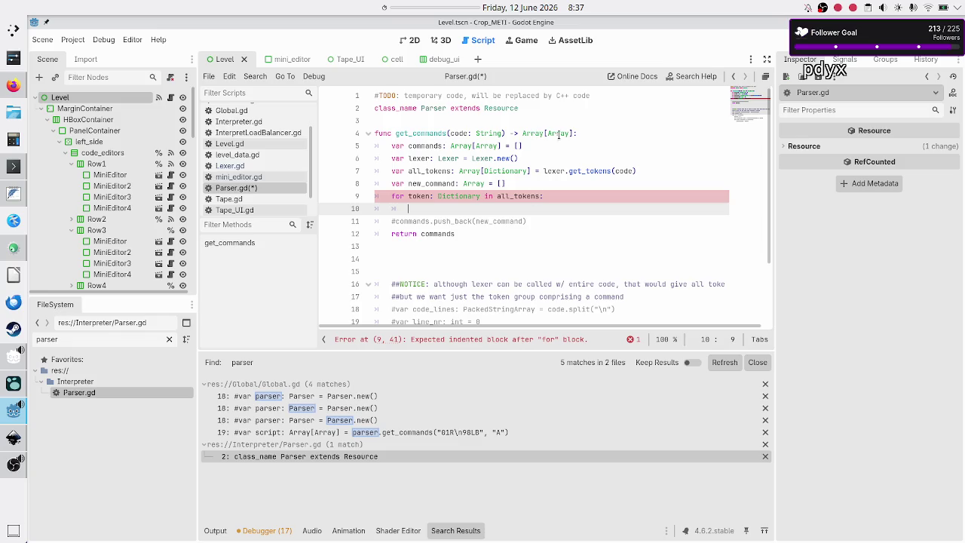
{"action": "key", "text": "alt+Tab"}
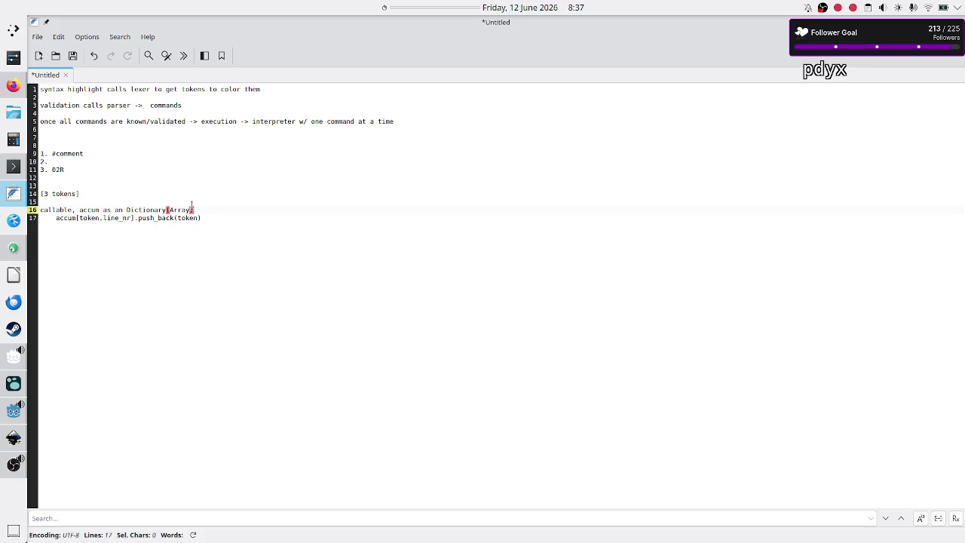
{"action": "left_click", "coordinate": [219, 220]}
{"action": "key", "text": "alt+Tab"}
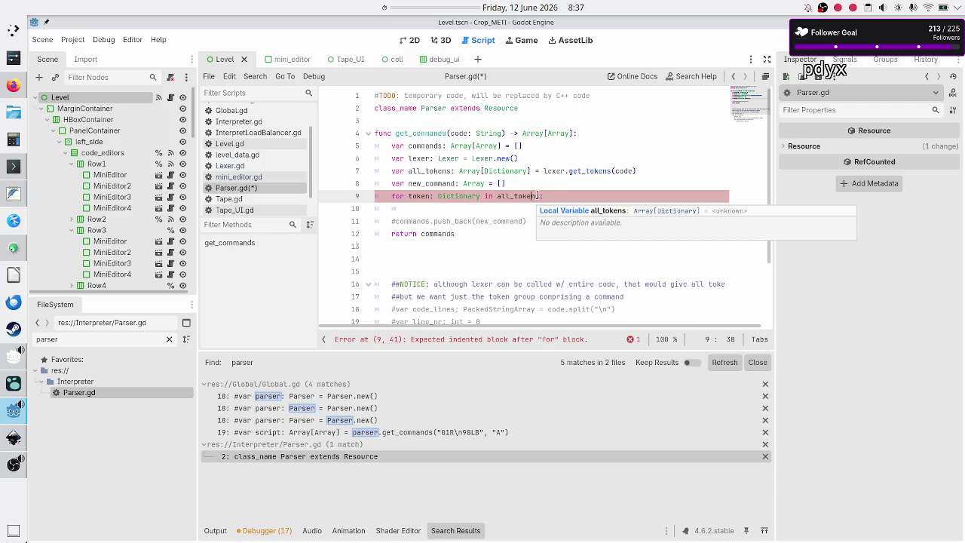
{"action": "key", "text": "Home"}
{"action": "key", "text": "shift+Down"}
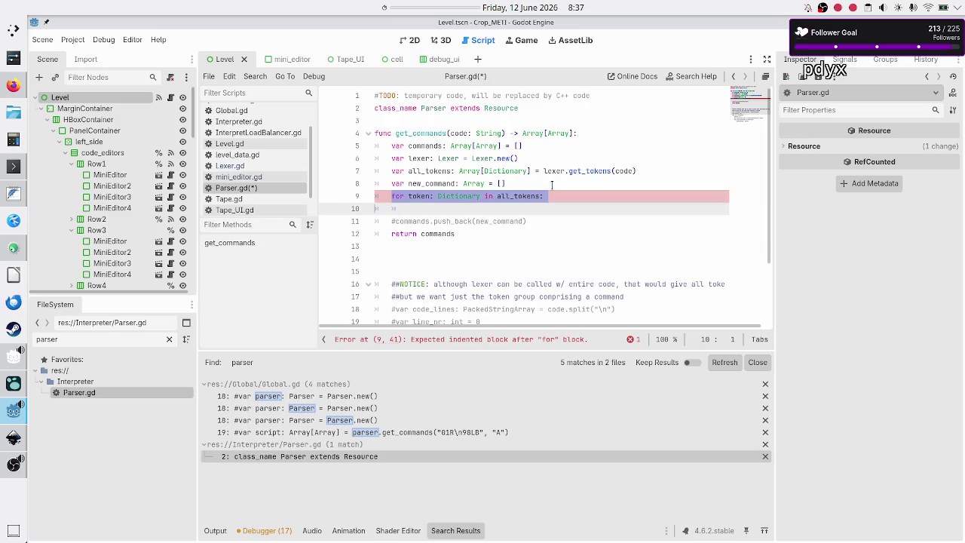
{"action": "key", "text": "BackSpace"}
Write 'all_tokens.reduce(group_tokens_into_commands, {})' on line 9 and start 'func group_tokens_into_commands(' on line 13.
{"action": "type", "text": "all_tokens."}
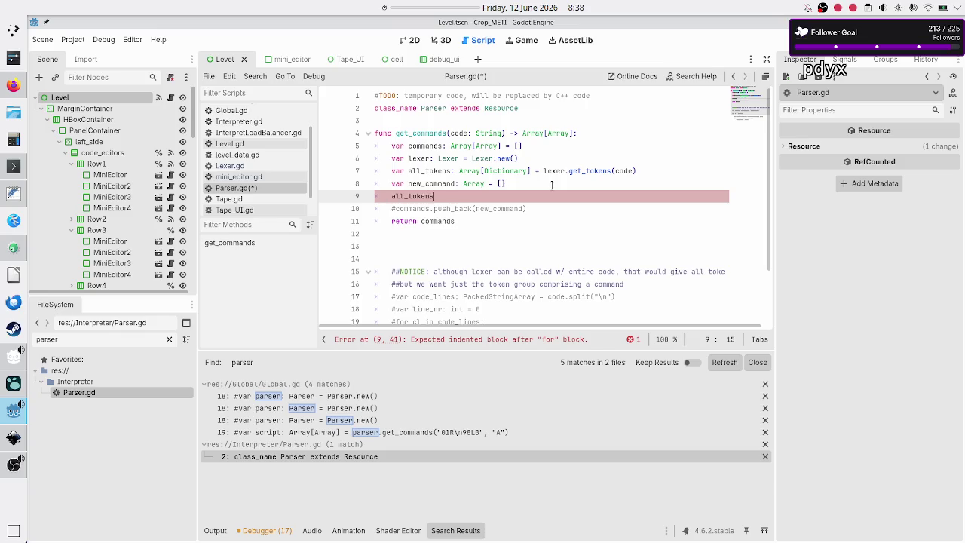
{"action": "type", "text": "red"}
{"action": "key", "text": "Return"}
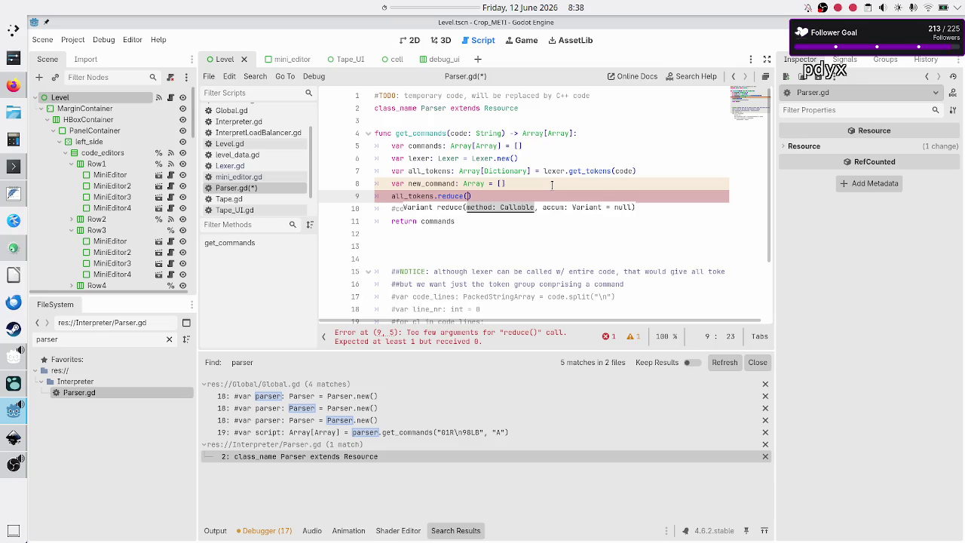
{"action": "type", "text": "group"}
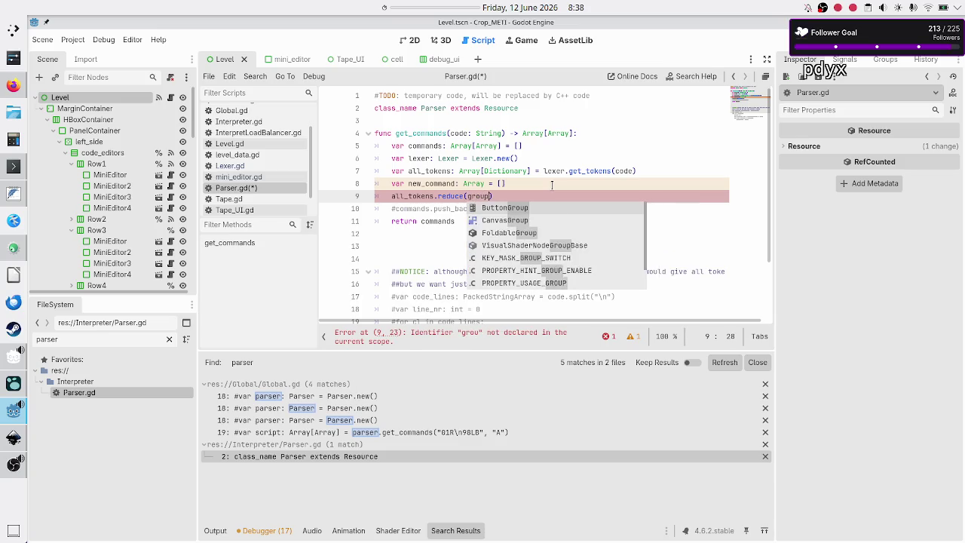
{"action": "type", "text": "_tokens_into"}
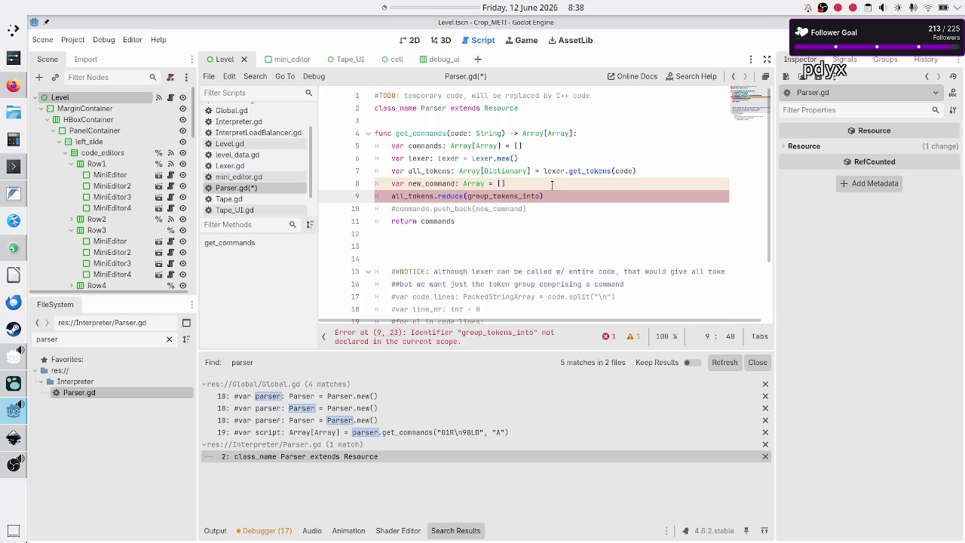
{"action": "type", "text": "_commands"}
{"action": "type", "text": ","}
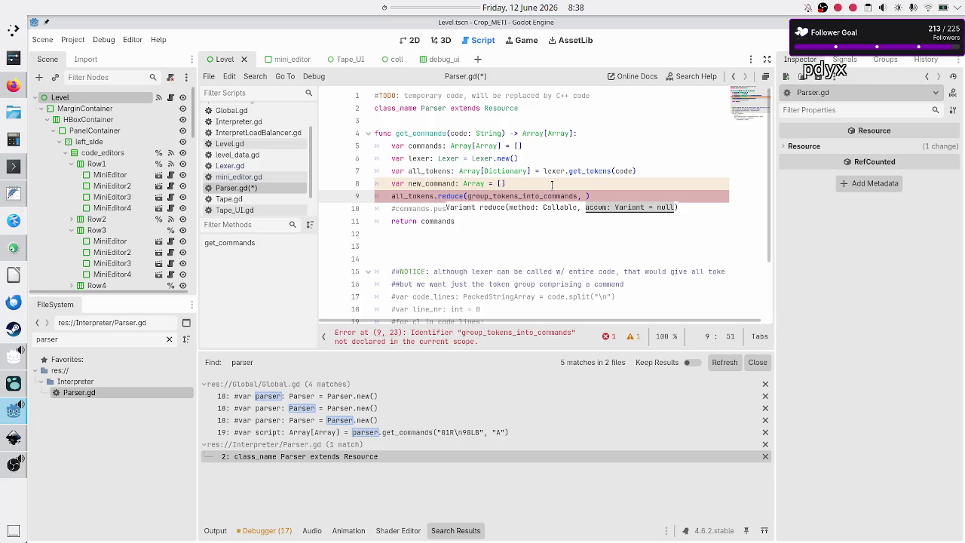
{"action": "type", "text": "{}"}
{"action": "key", "text": "Right"}
{"action": "key", "text": "Right"}
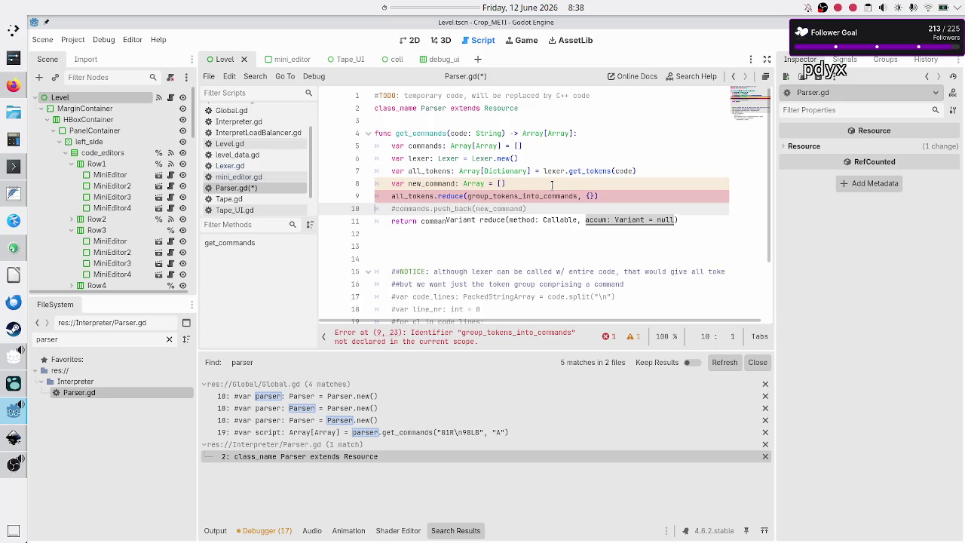
{"action": "key", "text": "Down"}
{"action": "key", "text": "Down"}
{"action": "key", "text": "Down"}
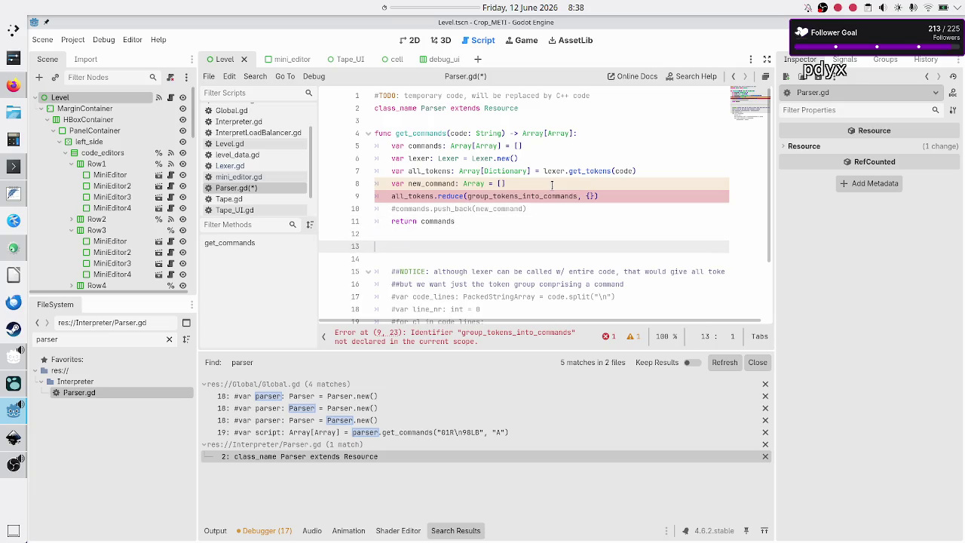
{"action": "type", "text": "func g"}
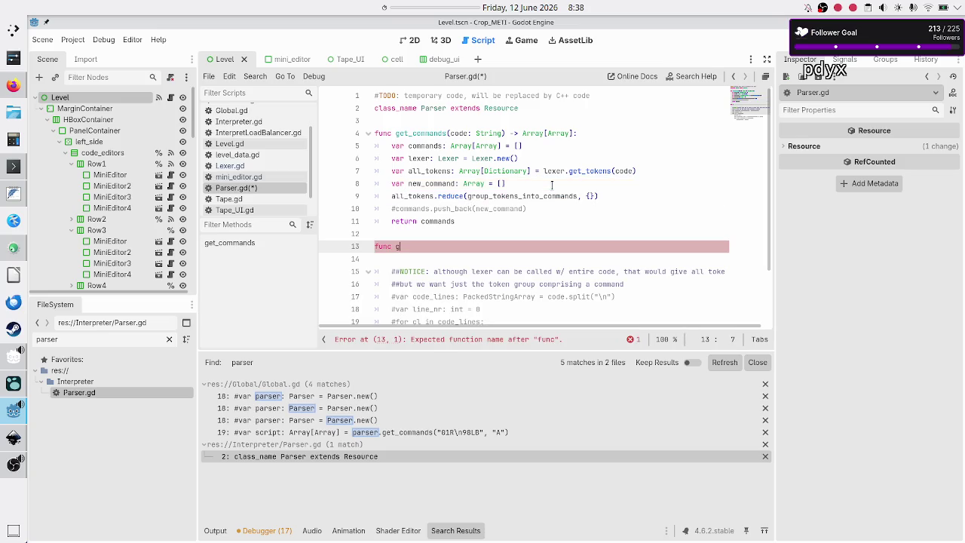
{"action": "type", "text": "roup_tokens"}
{"action": "type", "text": "_into"}
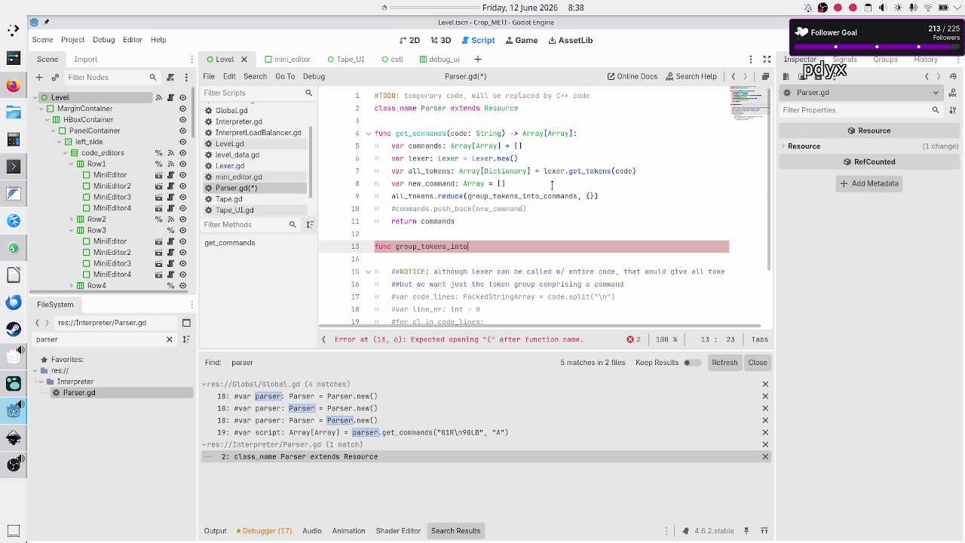
{"action": "type", "text": "_commands("}
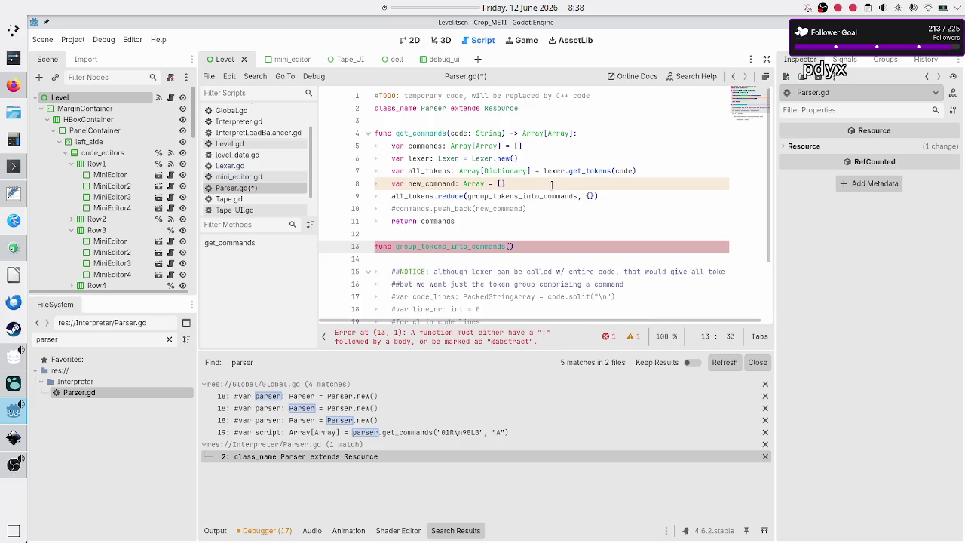
After checking the notes and Array docs, type an 'accum: Dictionary[' parameter in group_tokens_into_commands.
{"action": "key", "text": "alt+Tab"}
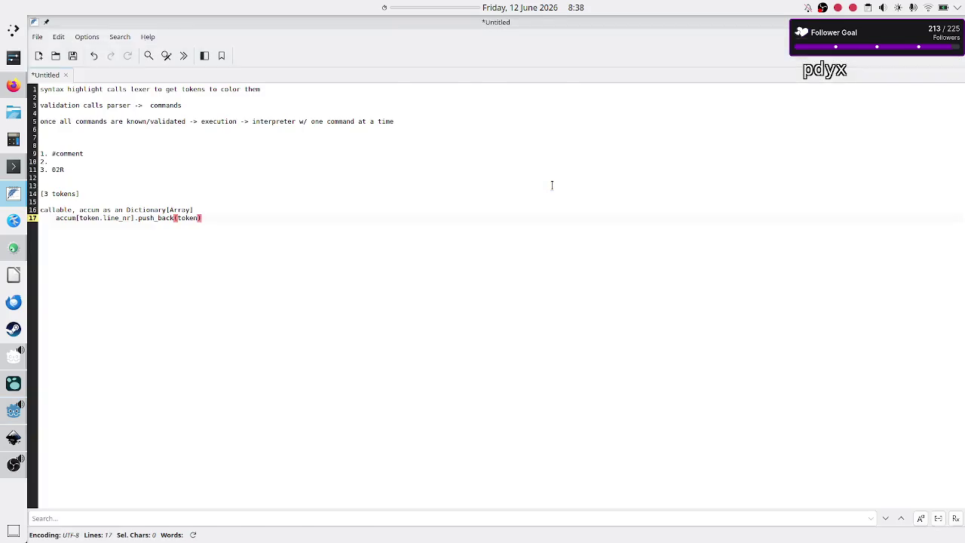
{"action": "key", "text": "alt+Tab"}
{"action": "scroll", "coordinate": [271, 189], "scroll_direction": "down", "scroll_amount": 2}
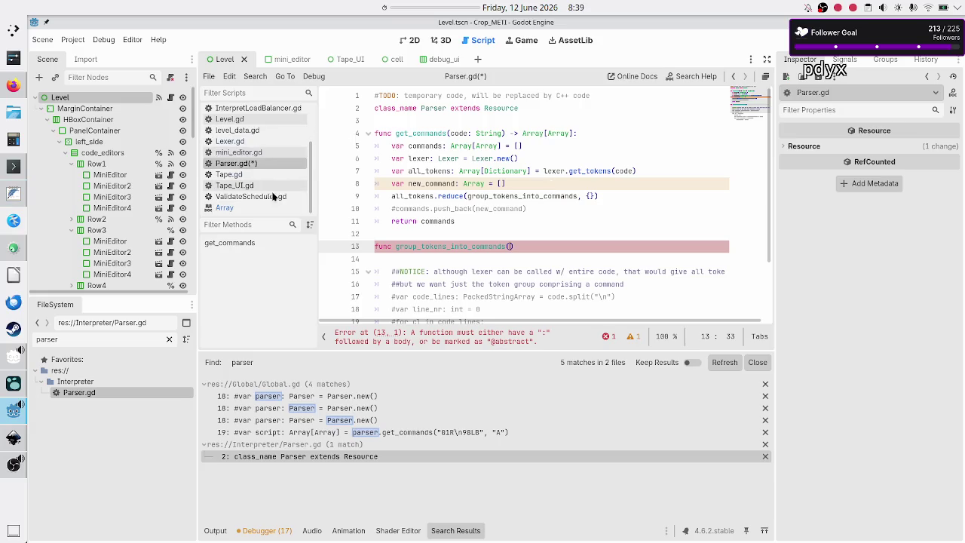
{"action": "left_click", "coordinate": [247, 208]}
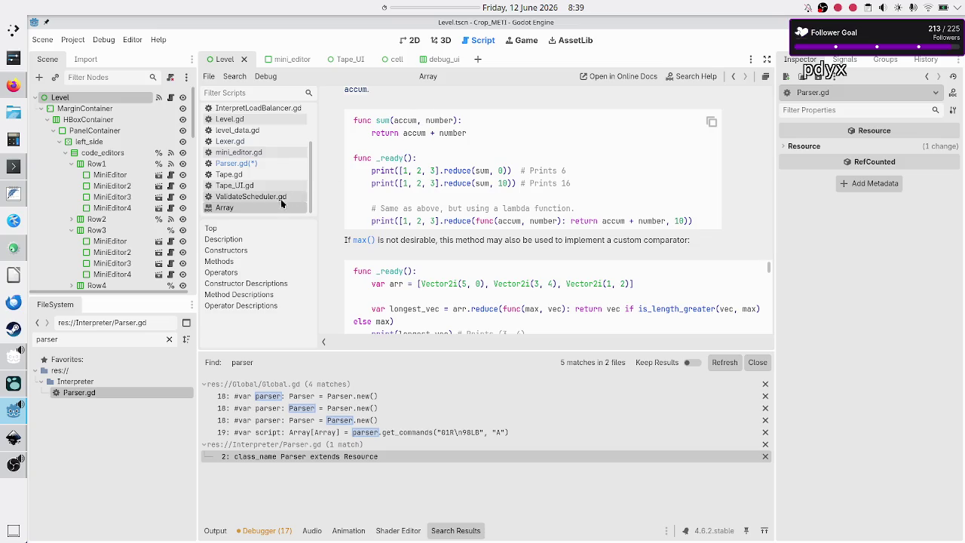
{"action": "left_click", "coordinate": [269, 165]}
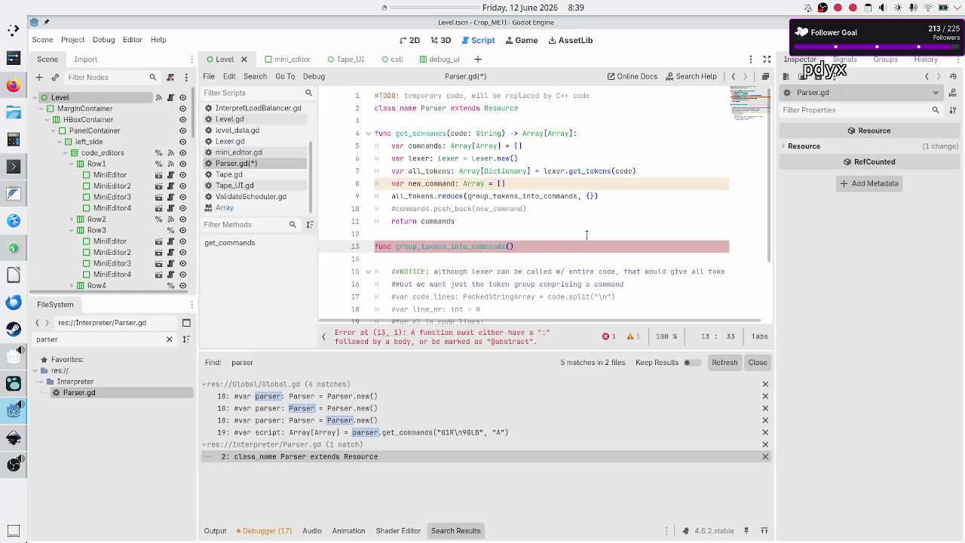
{"action": "type", "text": "acc"}
{"action": "type", "text": "um:"}
{"action": "key", "text": "alt+Tab"}
{"action": "key", "text": "alt+Tab"}
{"action": "left_click", "coordinate": [234, 207]}
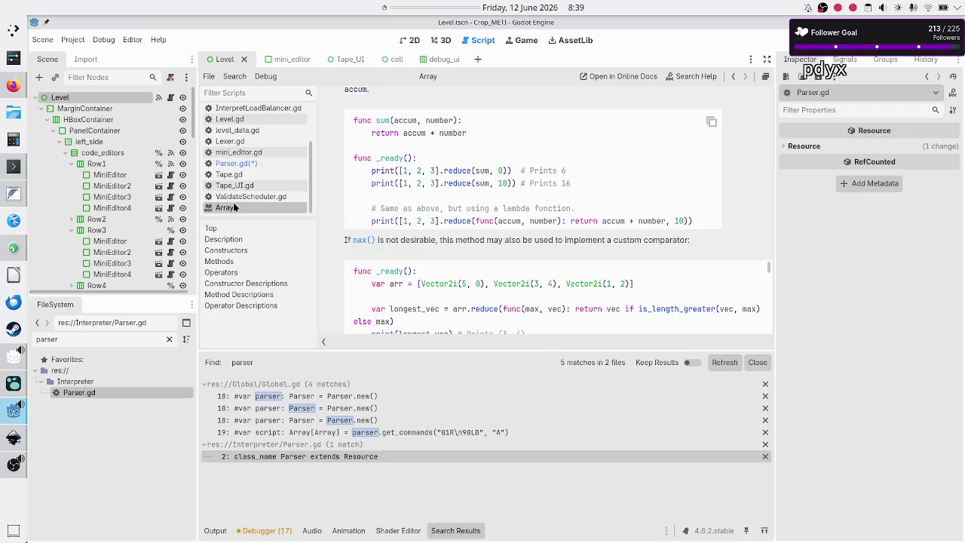
{"action": "left_click", "coordinate": [236, 162]}
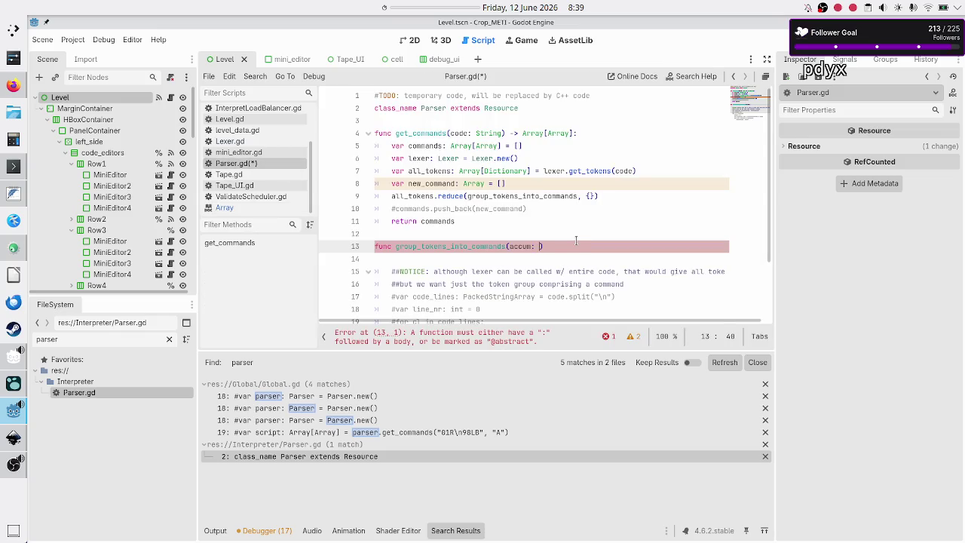
{"action": "type", "text": "Dictionary"}
{"action": "type", "text": "["}
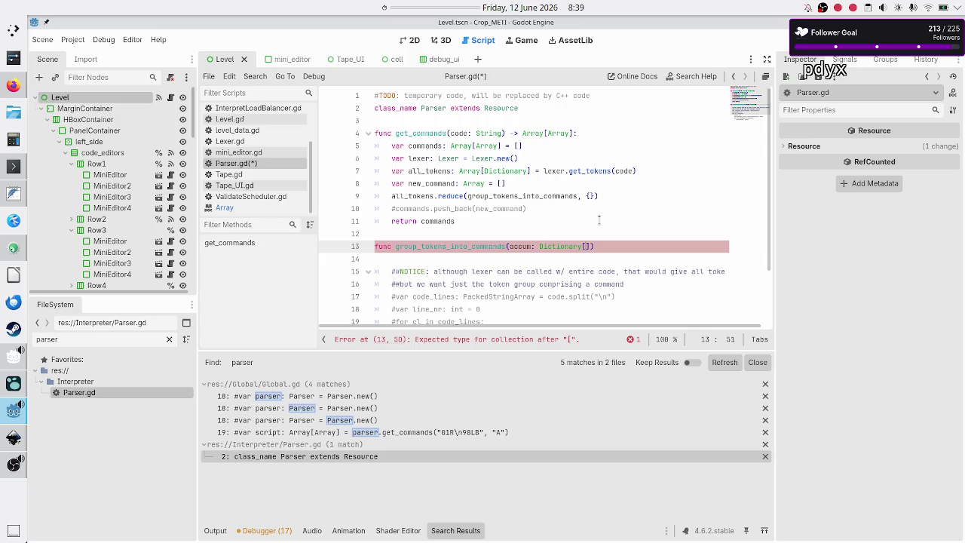
Complete the parameters as 'accum: Dictionary[int, Array], token: Dictionary'.
{"action": "type", "text": "int, "}
{"action": "type", "text": "Array"}
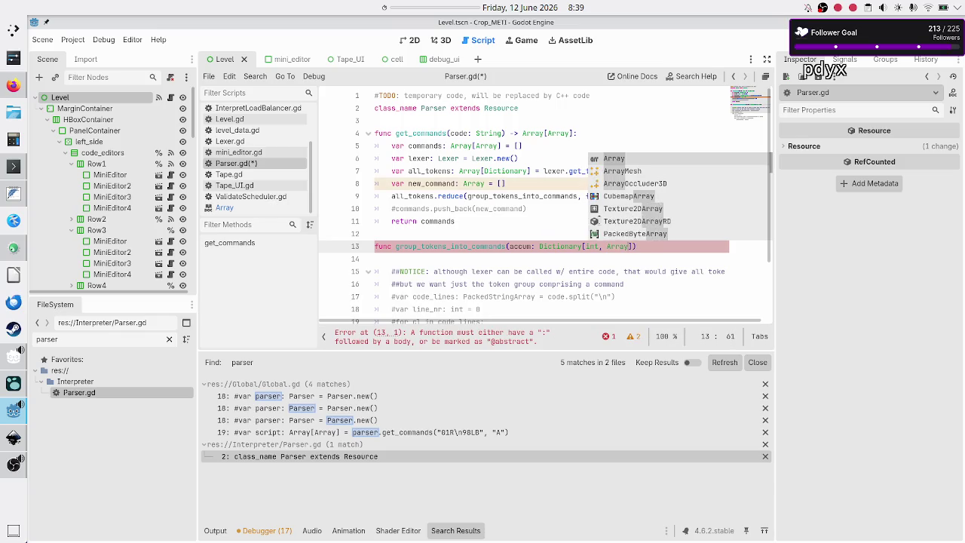
{"action": "type", "text": "],"}
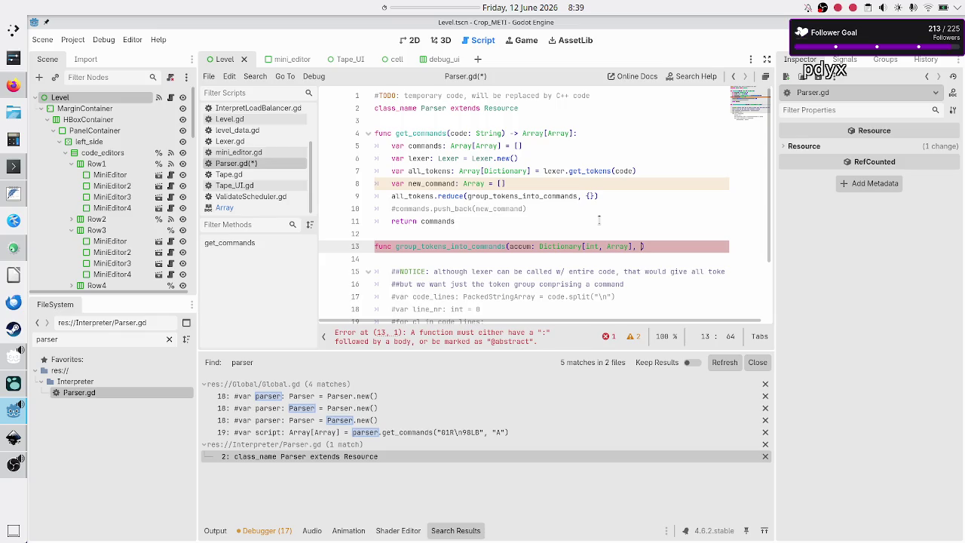
{"action": "type", "text": "token: Dict"}
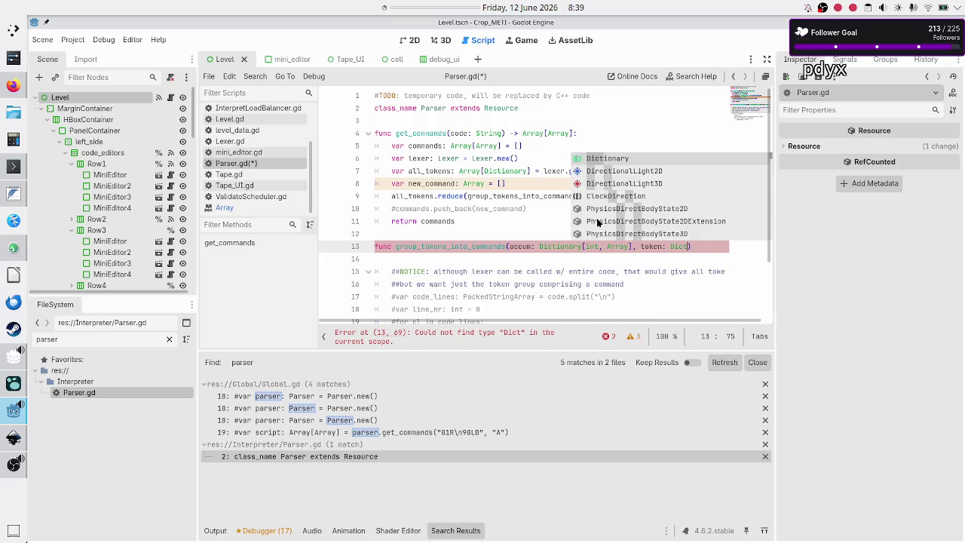
{"action": "key", "text": "Return"}
{"action": "type", "text": ") -> vo"}
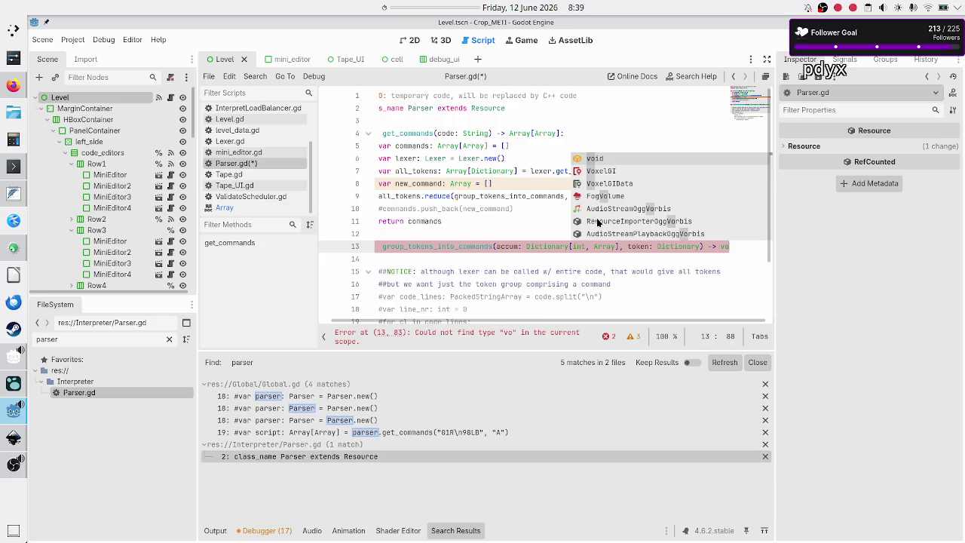
Set the function's return type to the copied Dictionary[int, Array] type and add an empty body line.
{"action": "left_click", "coordinate": [258, 209]}
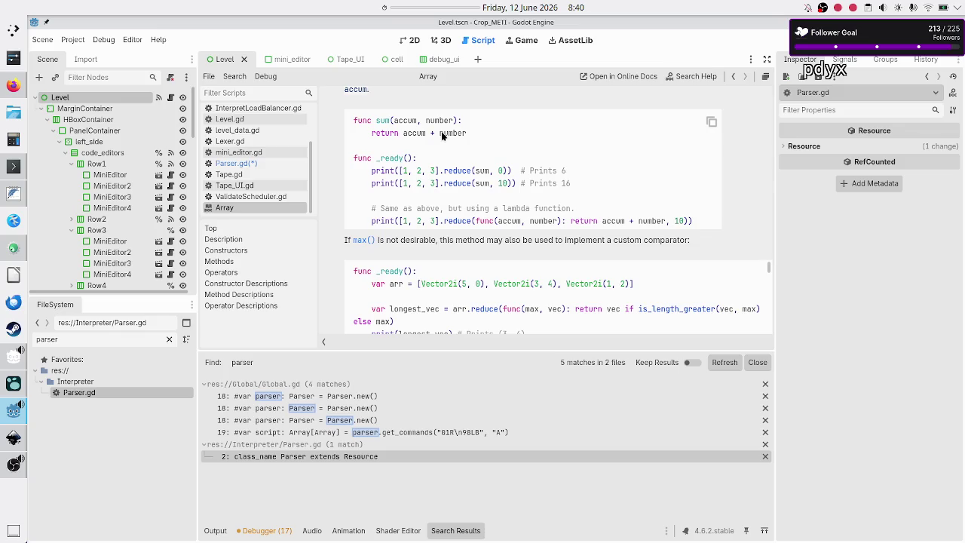
{"action": "left_click", "coordinate": [254, 163]}
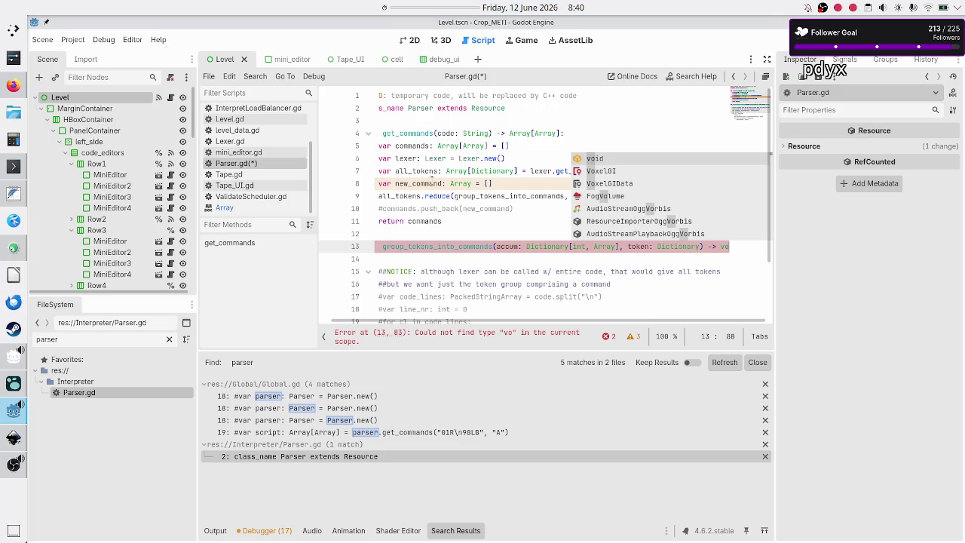
{"action": "mouse_move", "coordinate": [472, 182]}
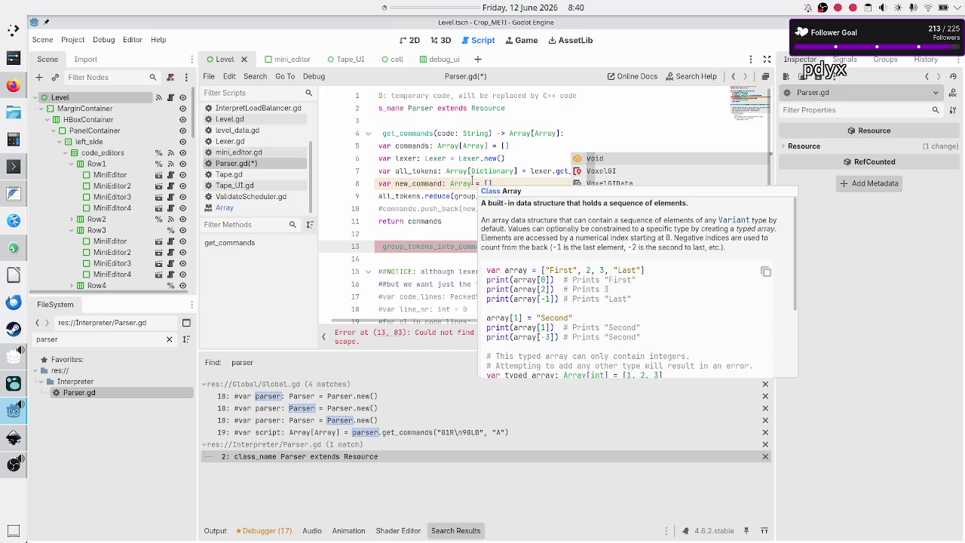
{"action": "left_click", "coordinate": [264, 206]}
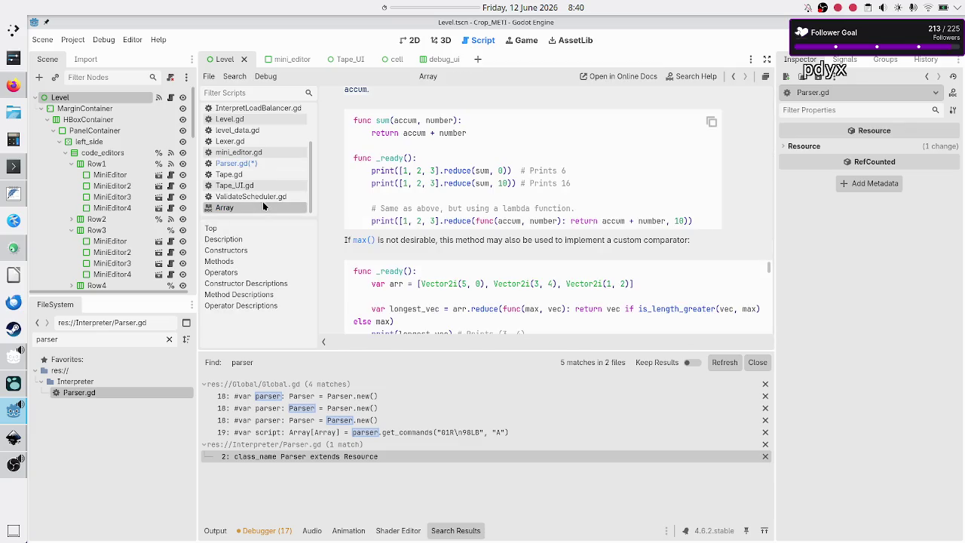
{"action": "left_click", "coordinate": [256, 163]}
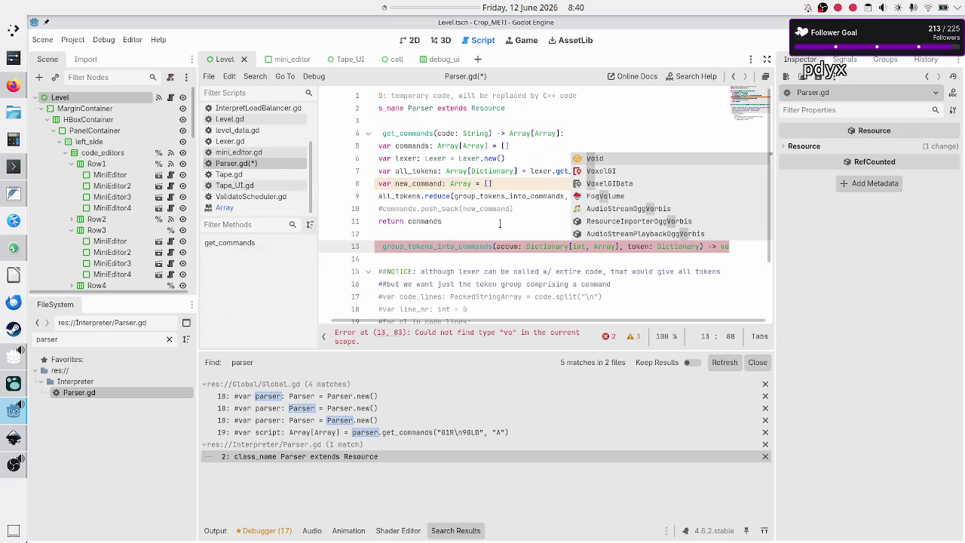
{"action": "left_click", "coordinate": [534, 246]}
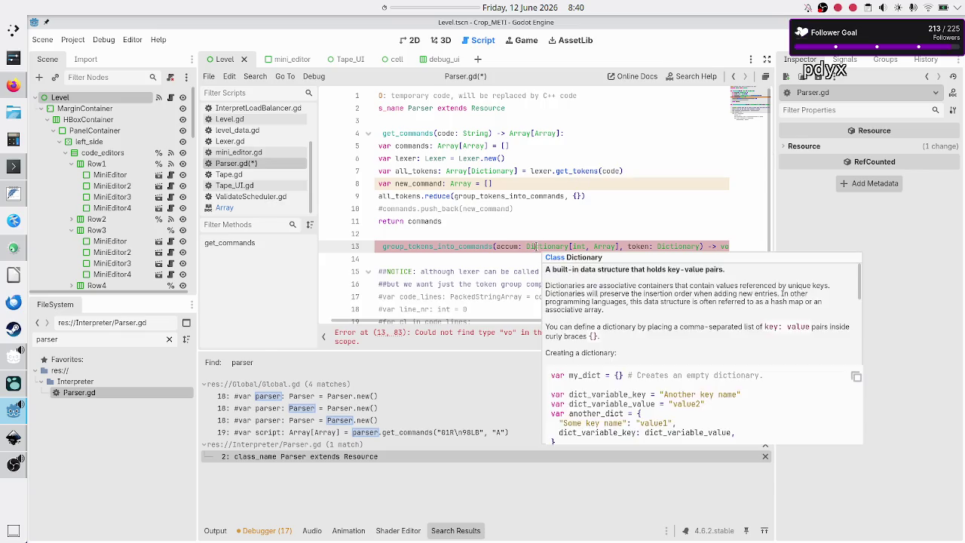
{"action": "key", "text": "shift+Right"}
{"action": "key", "text": "shift+Right"}
{"action": "key", "text": "shift+Right"}
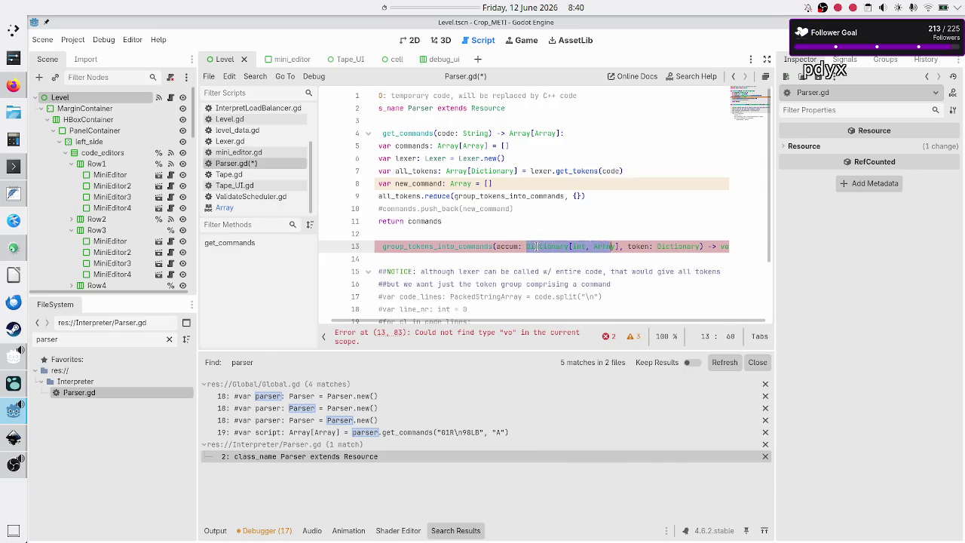
{"action": "key", "text": "shift+Left"}
{"action": "key", "text": "shift+Left"}
{"action": "key", "text": "ctrl+c"}
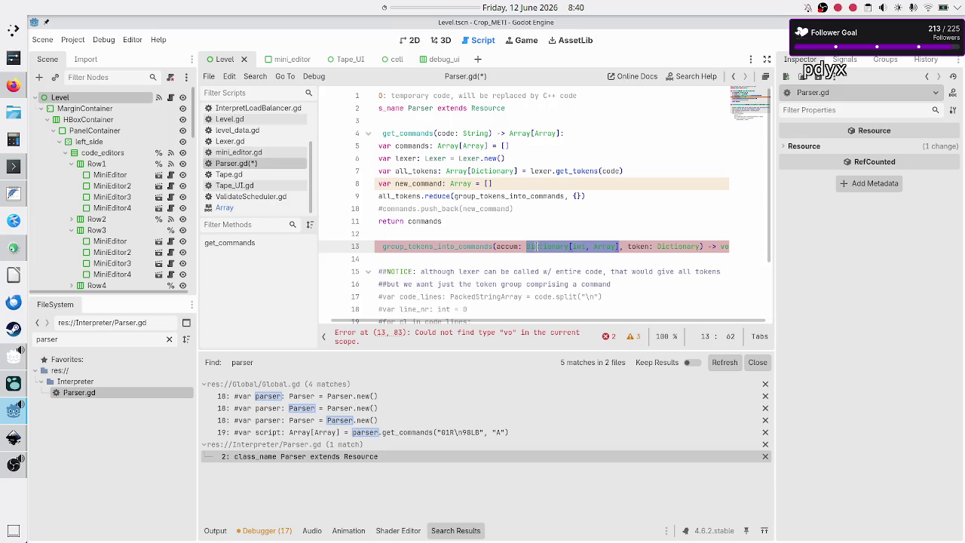
{"action": "key", "text": "End"}
{"action": "key", "text": "BackSpace"}
{"action": "key", "text": "BackSpace"}
{"action": "key", "text": "ctrl+v"}
{"action": "key", "text": "Return"}
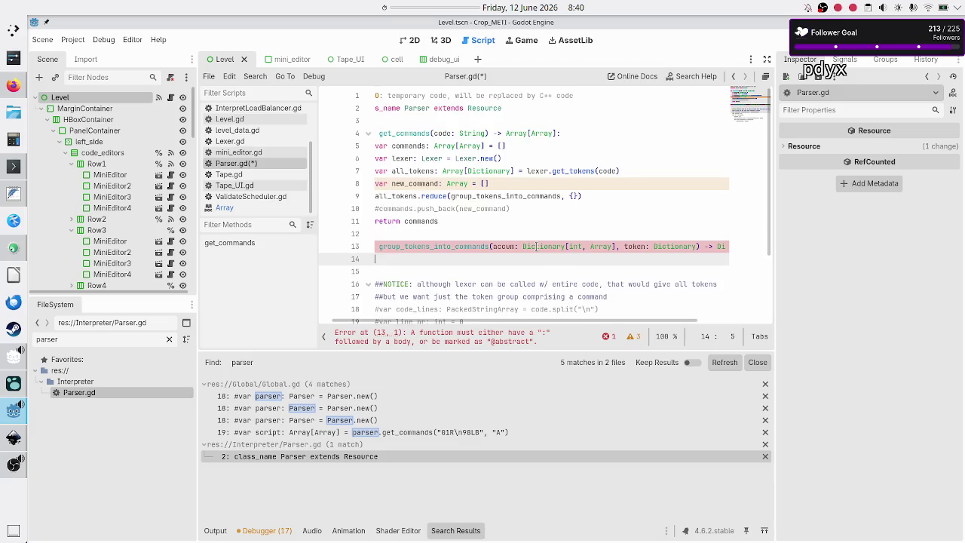
{"action": "scroll", "coordinate": [536, 247], "scroll_direction": "left", "scroll_amount": 1}
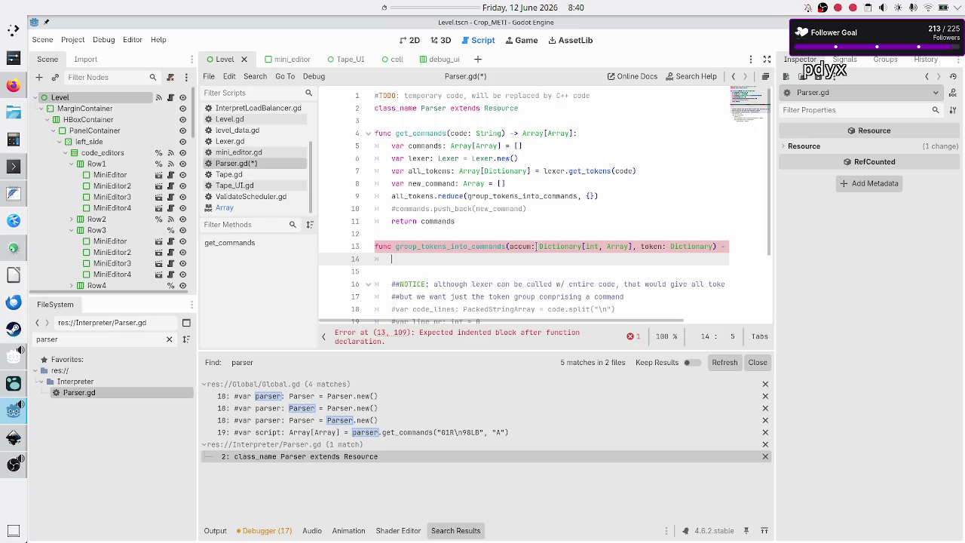
After checking the notes, start line 14 of Parser.gd with accum[token[.
{"action": "key", "text": "alt+Tab"}
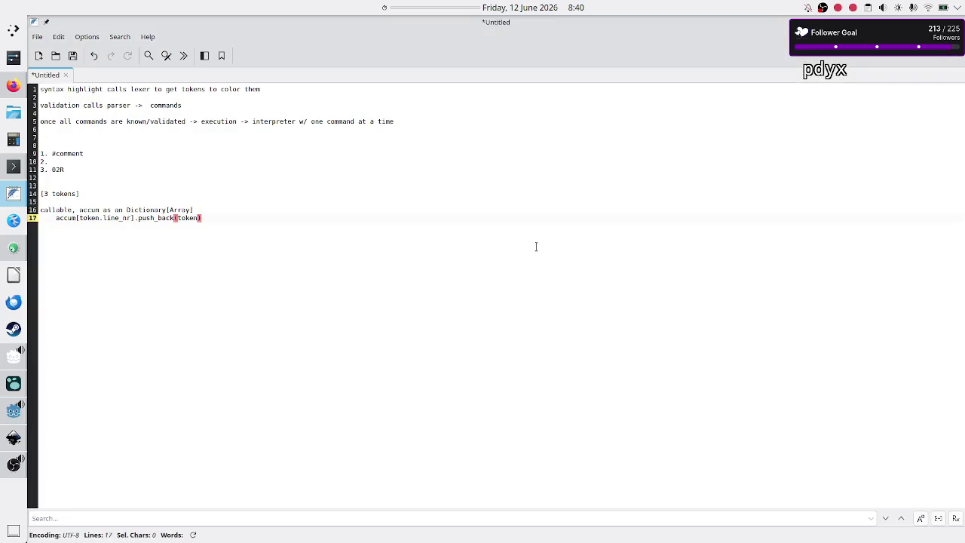
{"action": "key", "text": "alt+Tab"}
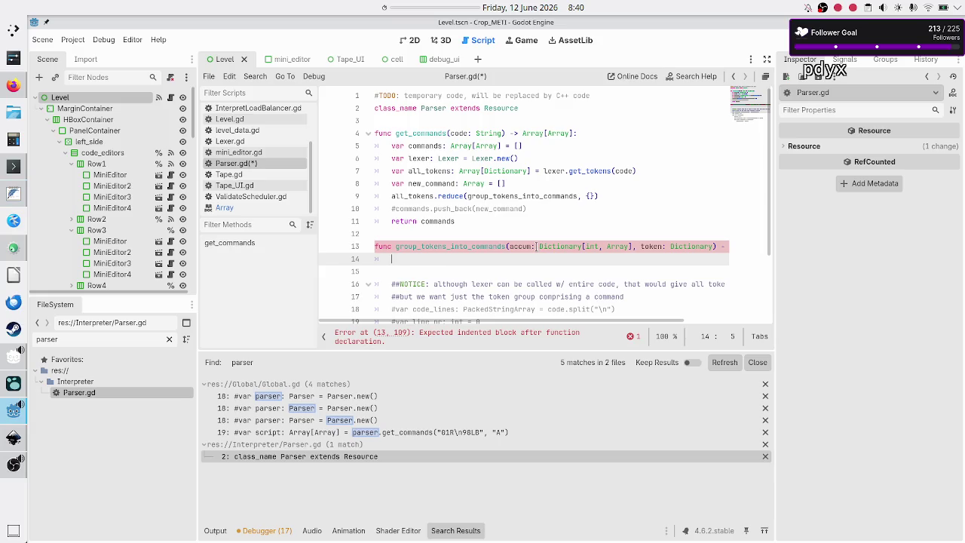
{"action": "type", "text": "acc"}
{"action": "key", "text": "Return"}
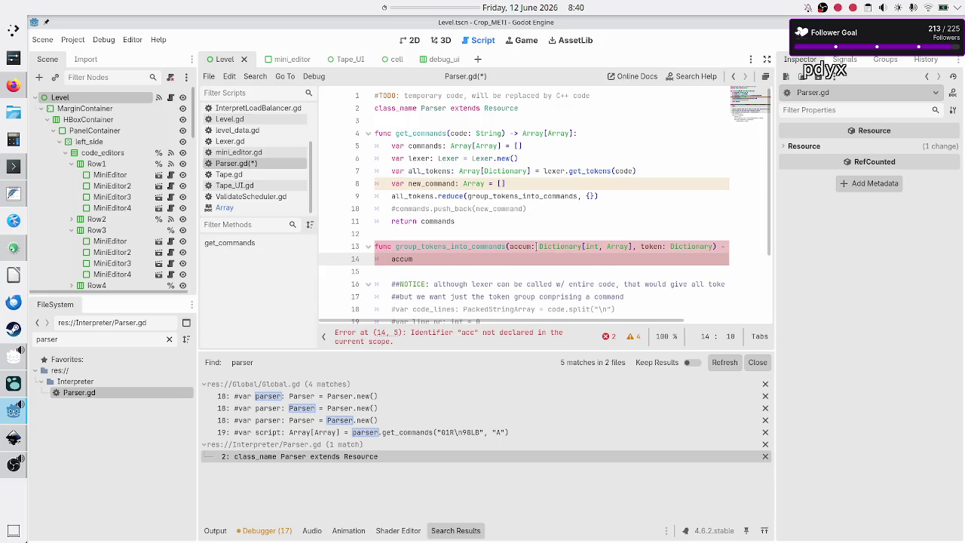
{"action": "type", "text": "[token"}
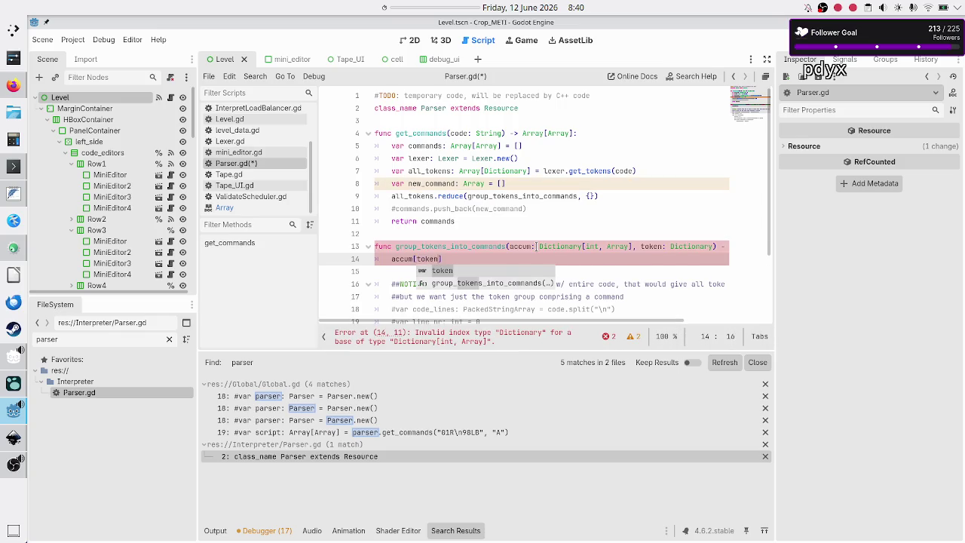
{"action": "type", "text": "[]"}
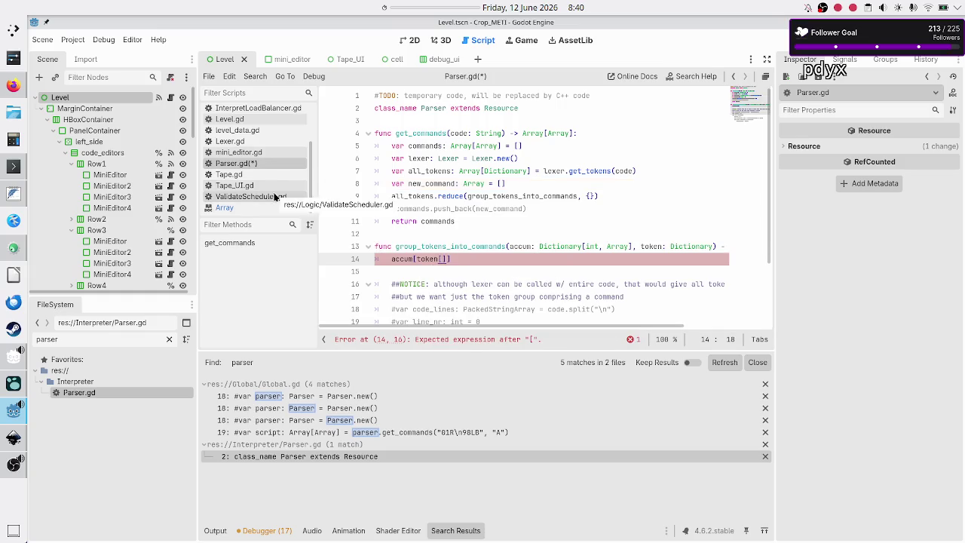
Look up the line_nr key name in Lexer.gd's token dictionary.
{"action": "left_click", "coordinate": [260, 144]}
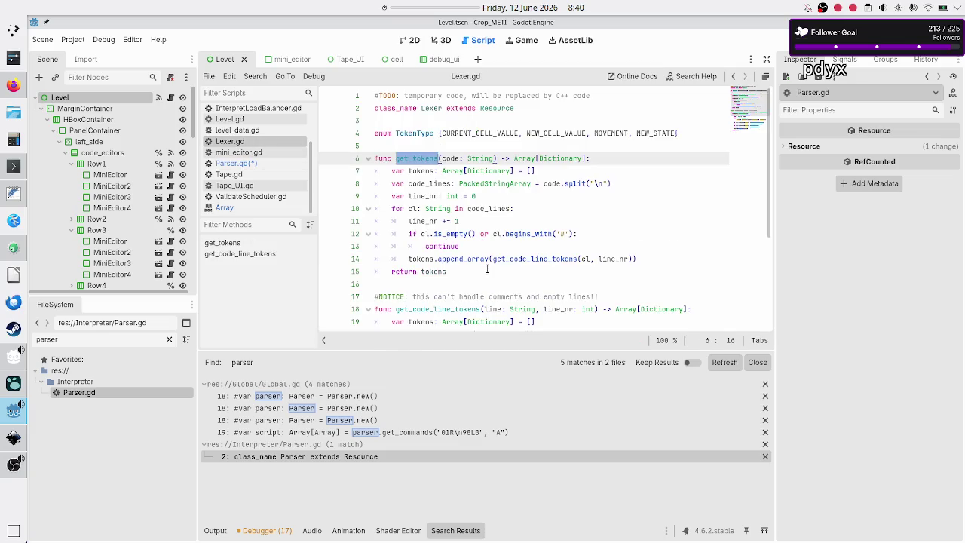
{"action": "scroll", "coordinate": [487, 268], "scroll_direction": "down", "scroll_amount": 4}
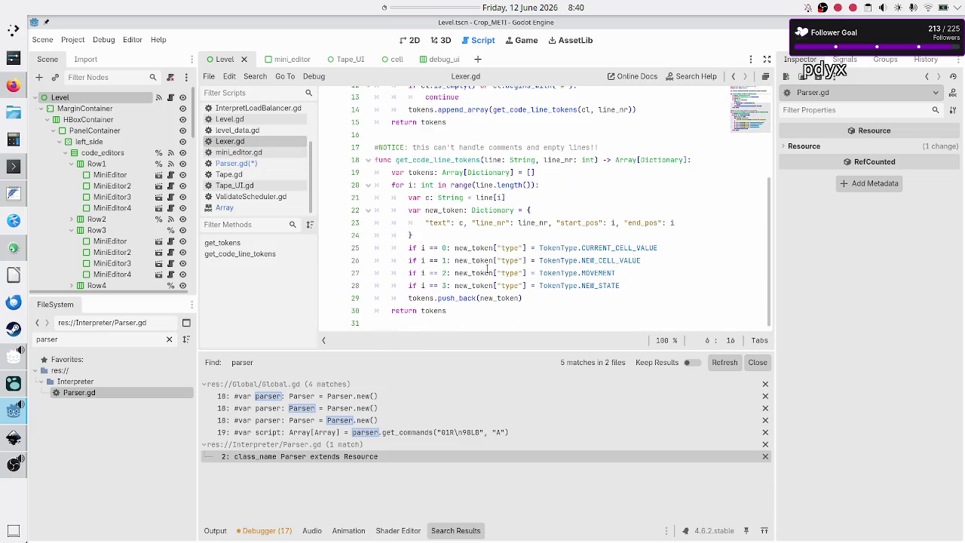
{"action": "double_click", "coordinate": [484, 224]}
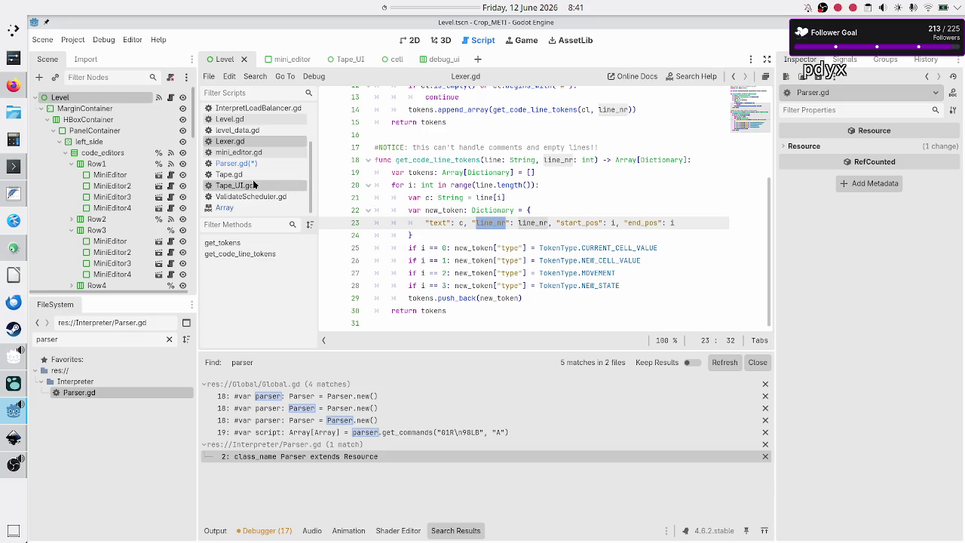
{"action": "left_click", "coordinate": [240, 163]}
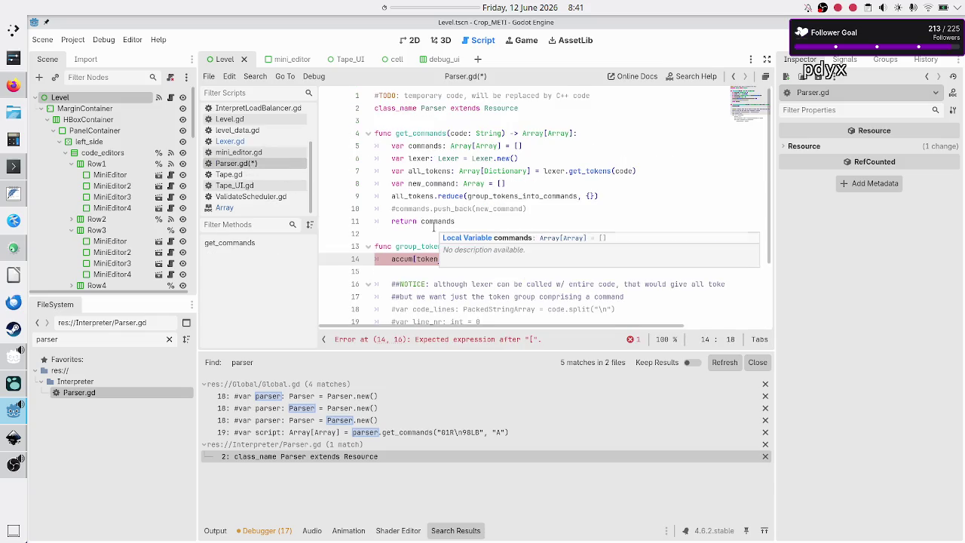
Complete the key on line 14 as accum[token["line_nr"]].
{"action": "type", "text": "line_nr\""}
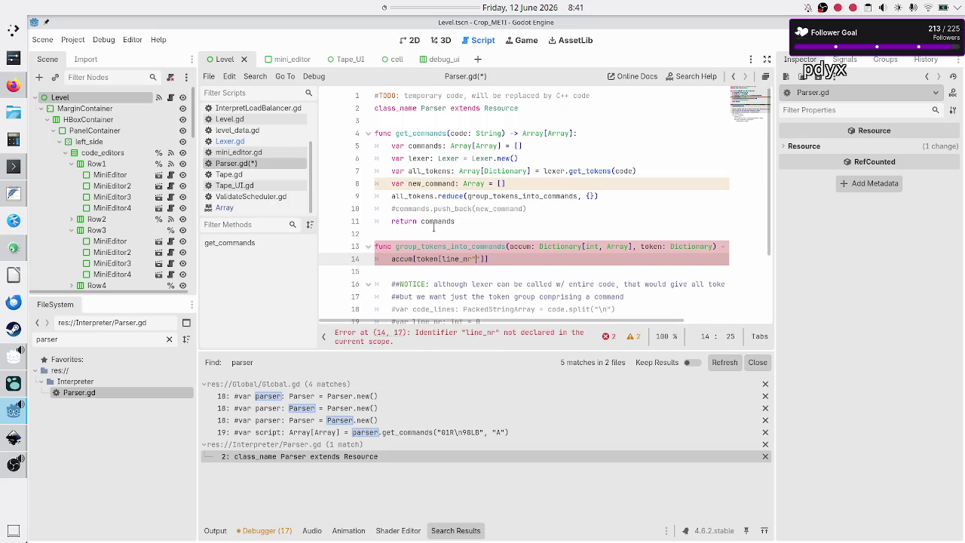
{"action": "key", "text": "Escape"}
{"action": "key", "text": "Left"}
{"action": "key", "text": "Left"}
{"action": "key", "text": "Left"}
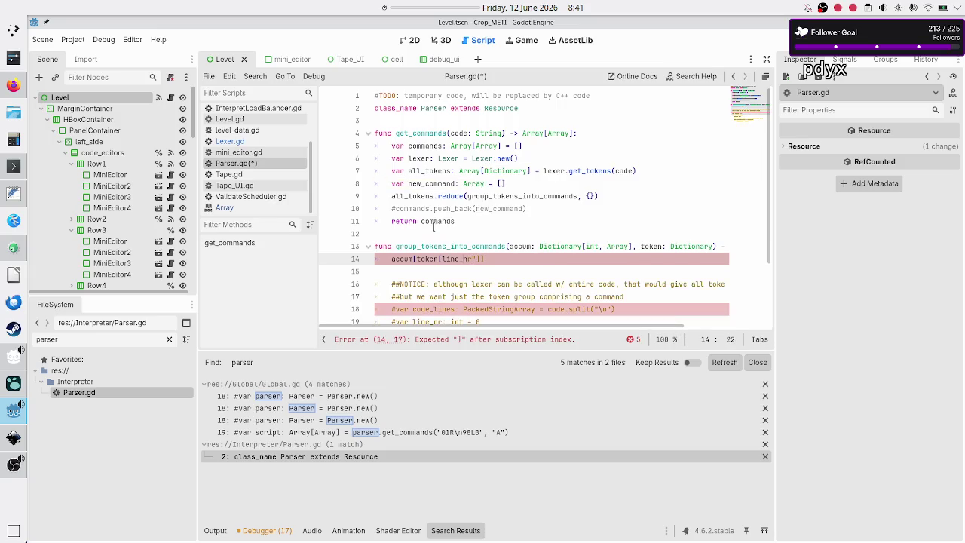
{"action": "key", "text": "Left"}
{"action": "type", "text": "\""}
{"action": "key", "text": "Right"}
{"action": "key", "text": "Right"}
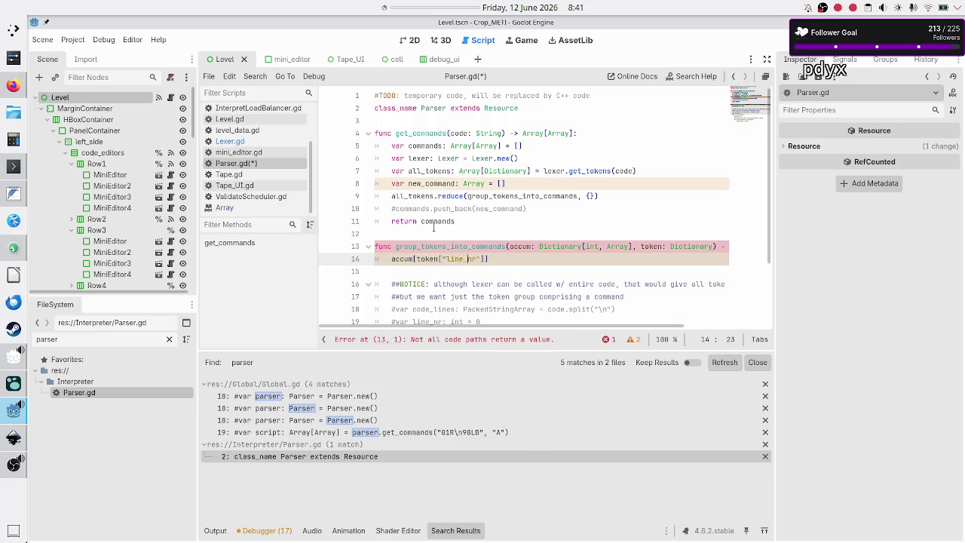
{"action": "key", "text": "alt+Tab"}
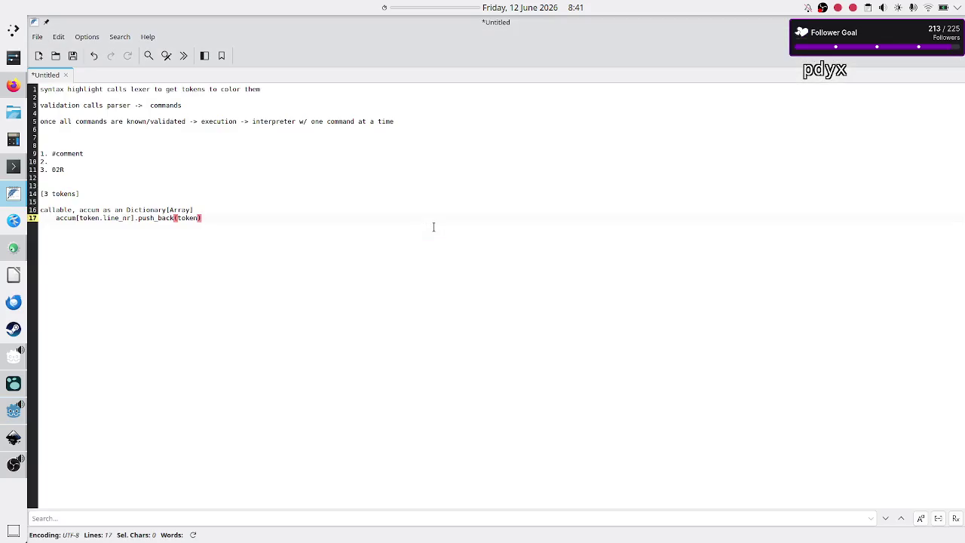
{"action": "key", "text": "alt+Tab"}
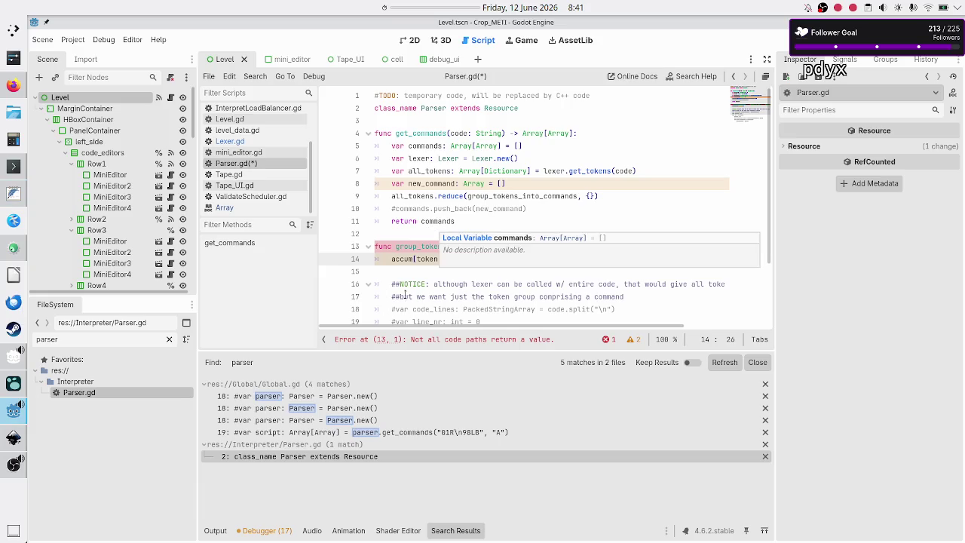
{"action": "left_click", "coordinate": [463, 258]}
{"action": "key", "text": "alt+Tab"}
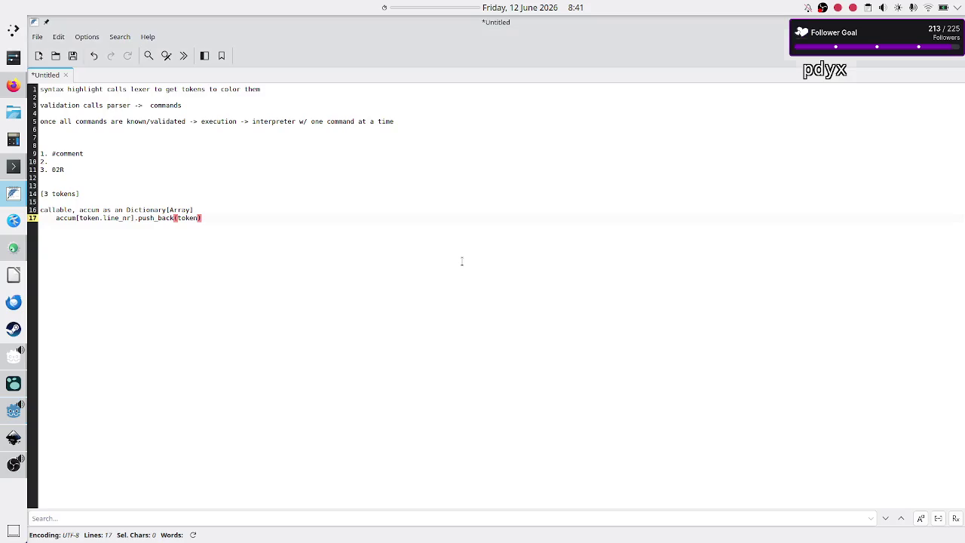
{"action": "key", "text": "alt+Tab"}
Append .push_back(token) to line 14 and add 'return accum' below it.
{"action": "key", "text": "End"}
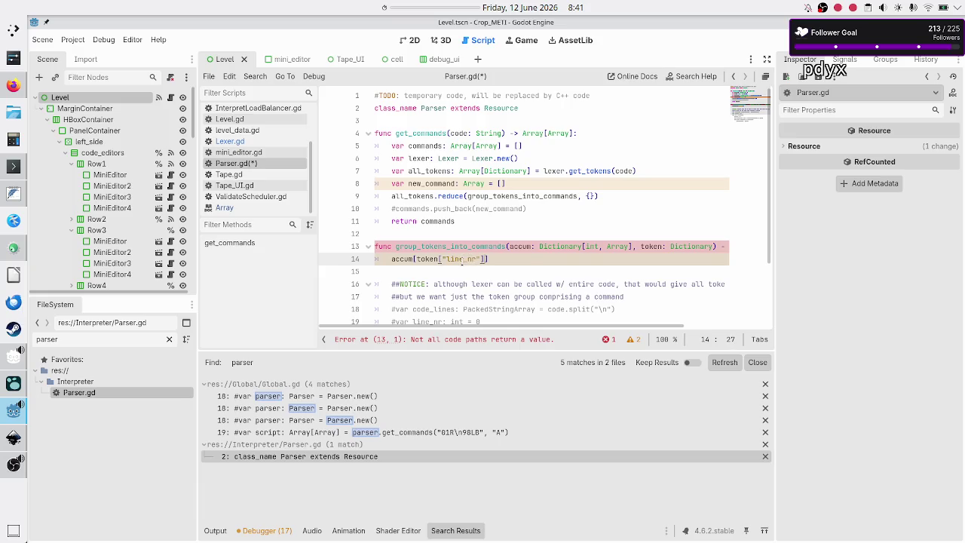
{"action": "type", "text": ".push"}
{"action": "key", "text": "Return"}
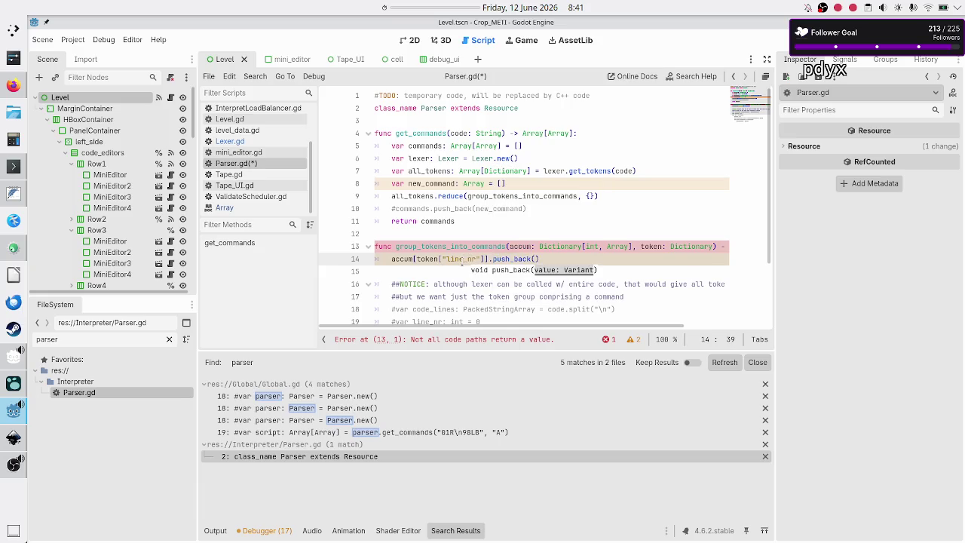
{"action": "type", "text": "token"}
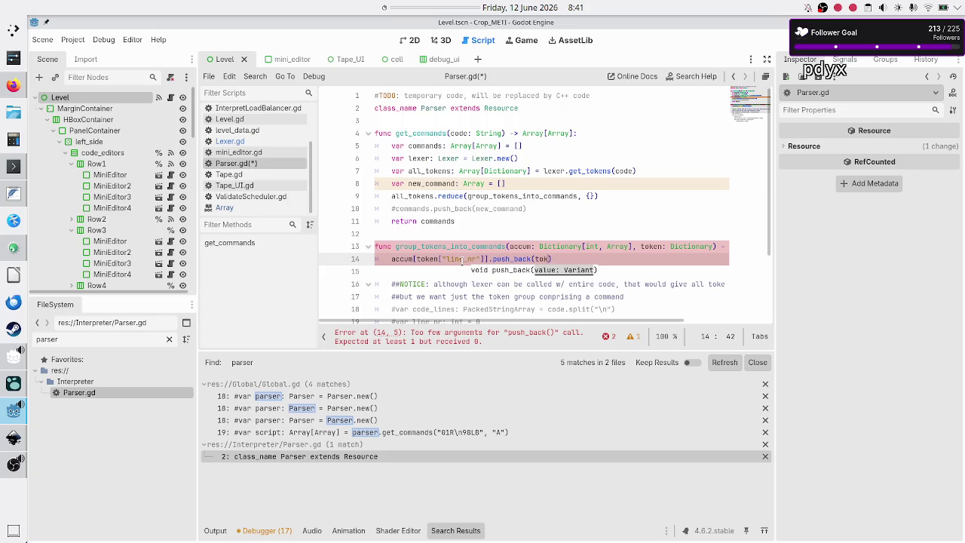
{"action": "key", "text": "Escape"}
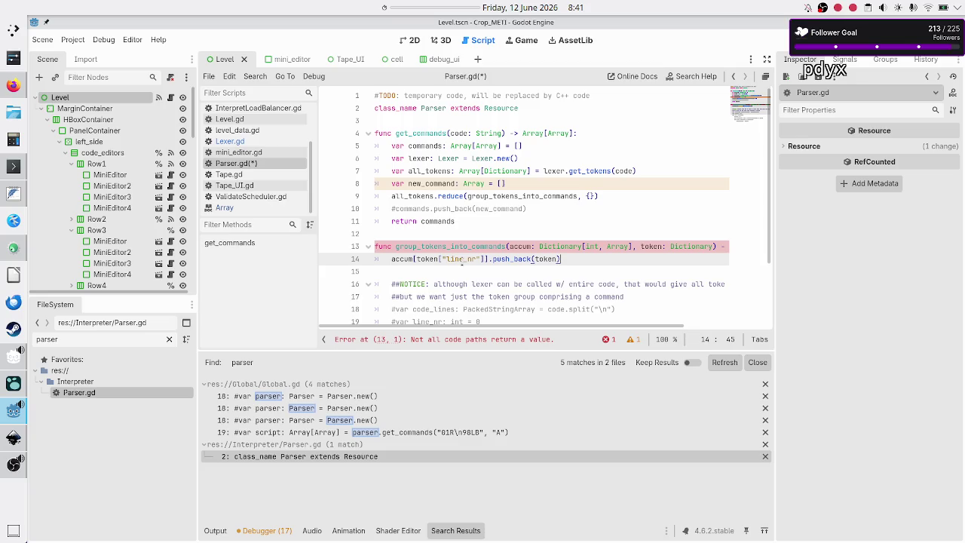
{"action": "key", "text": "Return"}
{"action": "type", "text": "re"}
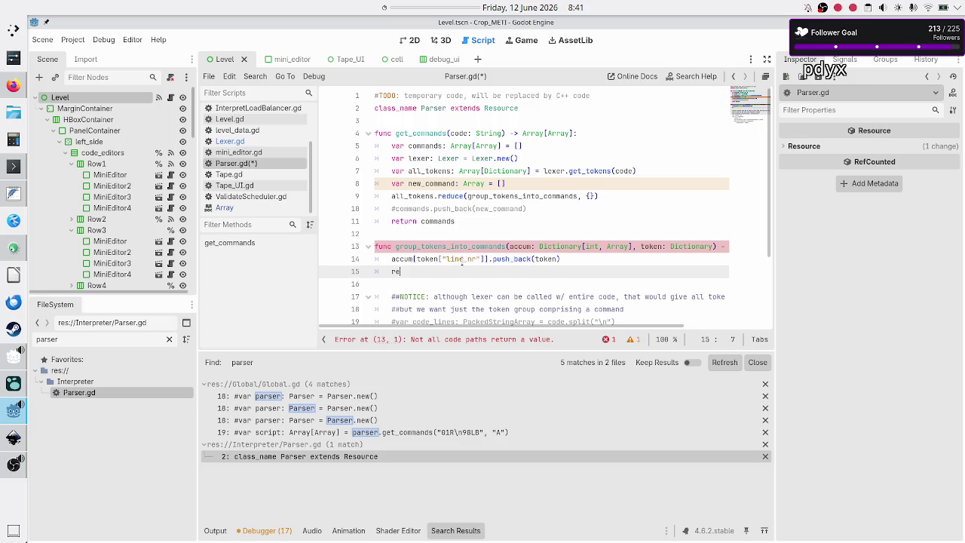
{"action": "type", "text": "turn acc"}
{"action": "key", "text": "Return"}
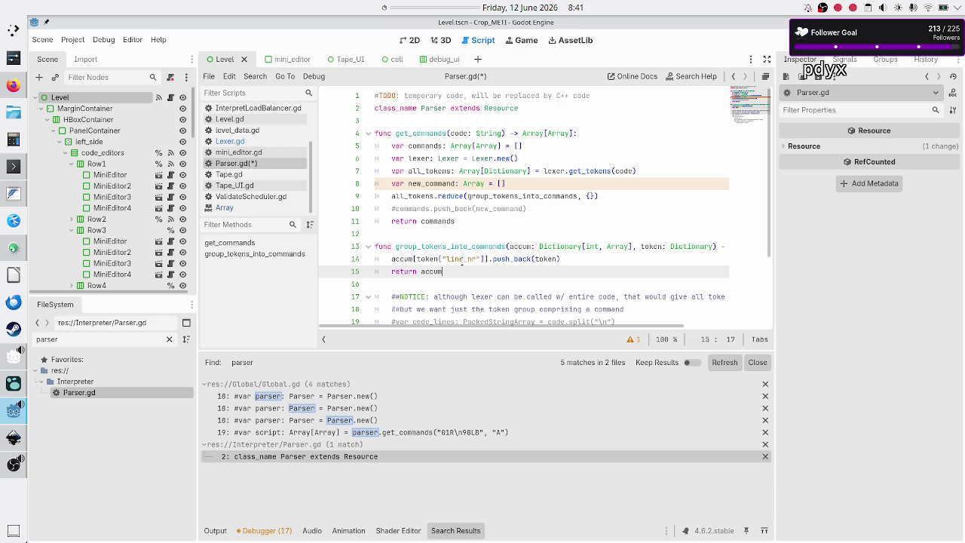
{"action": "key", "text": "Up"}
{"action": "key", "text": "Up"}
{"action": "key", "text": "Up"}
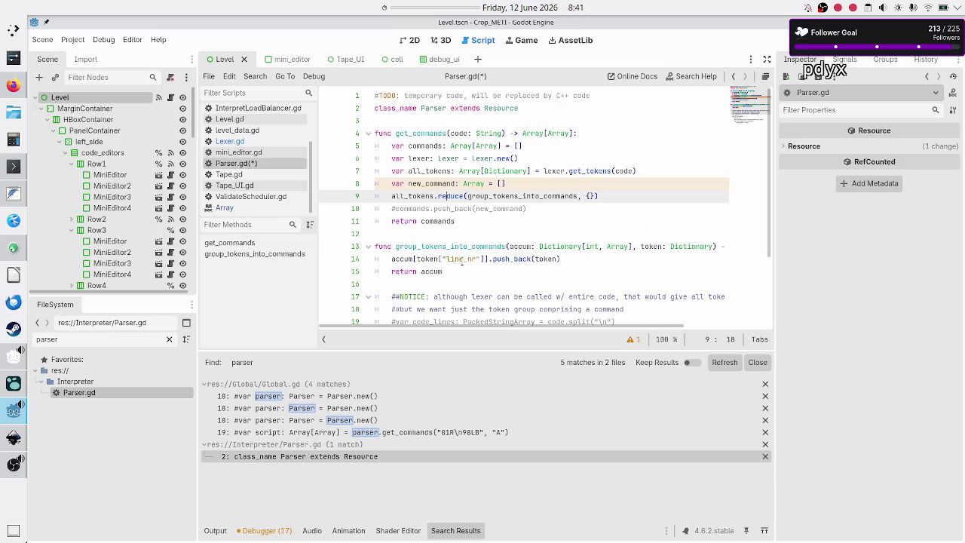
{"action": "key", "text": "End"}
{"action": "left_click", "coordinate": [243, 210]}
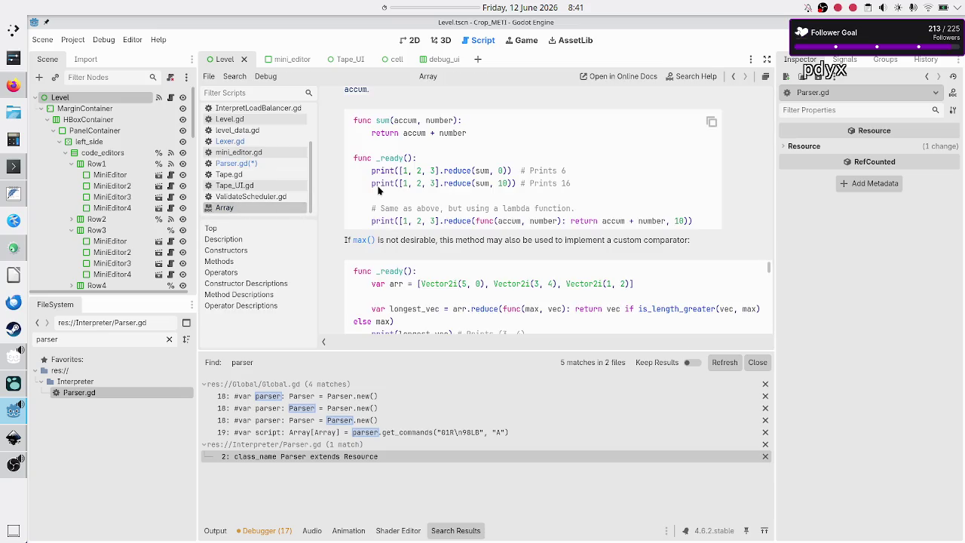
{"action": "scroll", "coordinate": [392, 167], "scroll_direction": "up", "scroll_amount": 5}
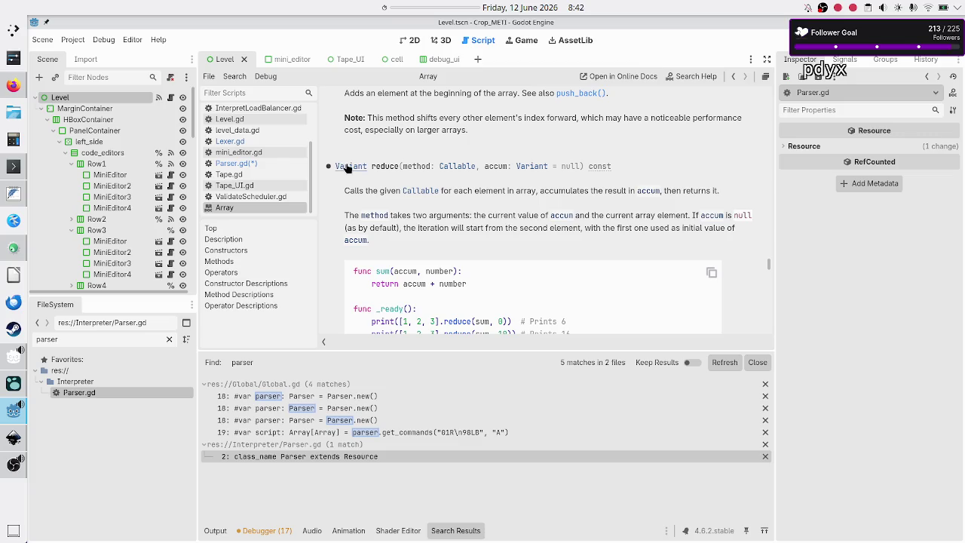
{"action": "left_click", "coordinate": [286, 163]}
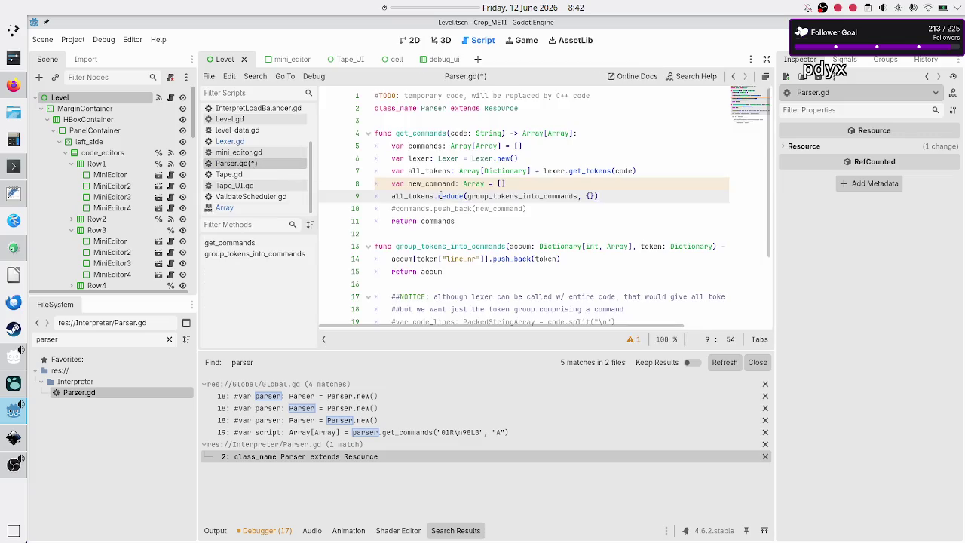
{"action": "key", "text": "Home"}
{"action": "key", "text": "Home"}
{"action": "key", "text": "Down"}
{"action": "key", "text": "Down"}
{"action": "key", "text": "Down"}
{"action": "key", "text": "Right"}
{"action": "key", "text": "Right"}
{"action": "key", "text": "Right"}
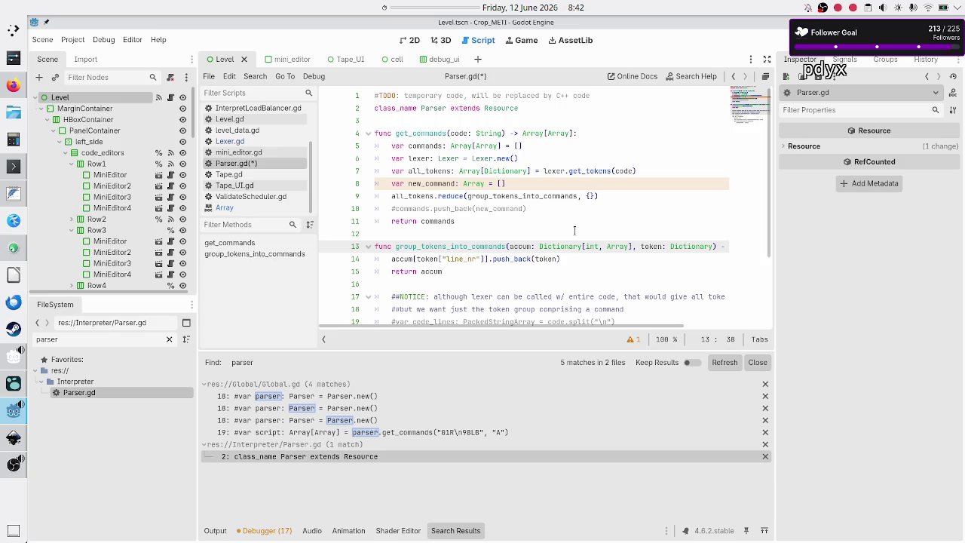
Prefix line 9 with 'var commands_dict: Dictionary[int, Array] = '.
{"action": "key", "text": "Up"}
{"action": "key", "text": "Up"}
{"action": "key", "text": "Up"}
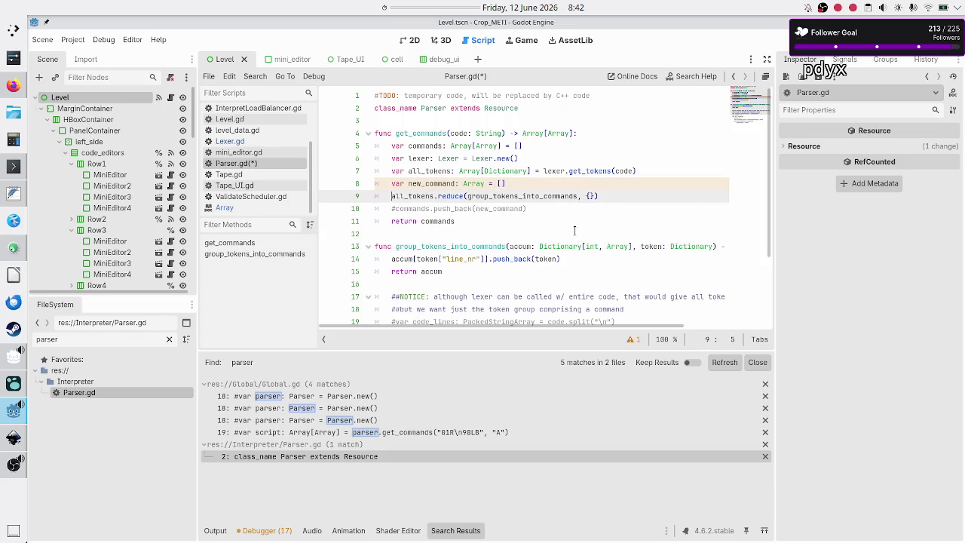
{"action": "type", "text": "var"}
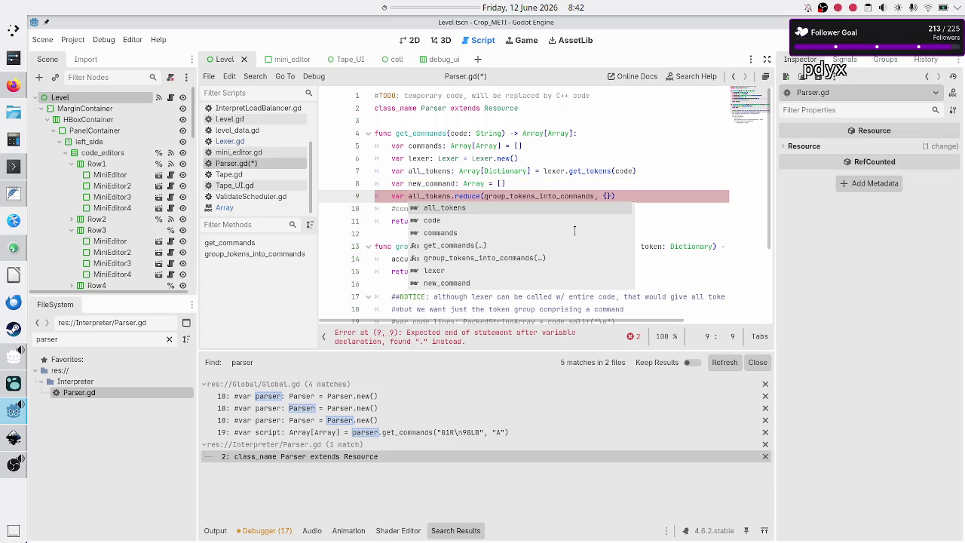
{"action": "type", "text": "commands_dict: "}
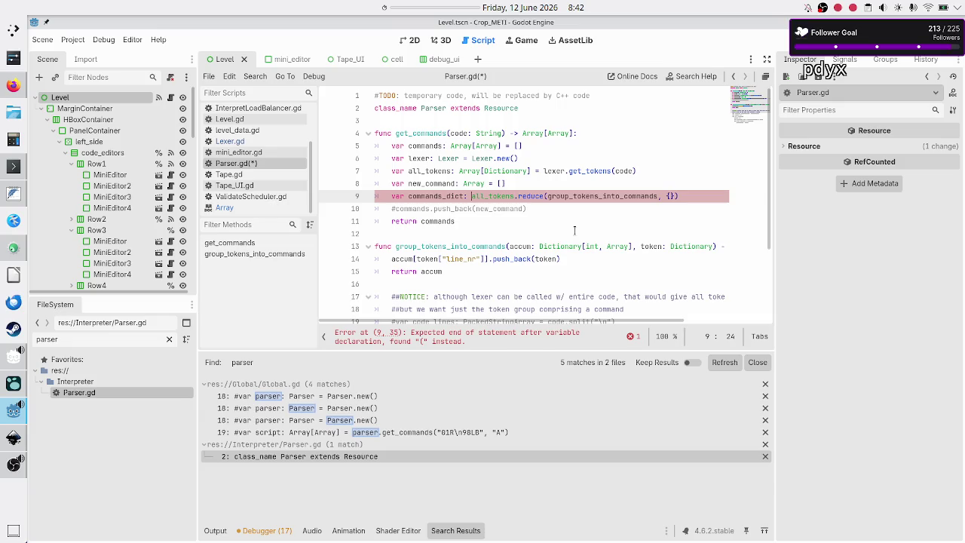
{"action": "type", "text": "Dicti"}
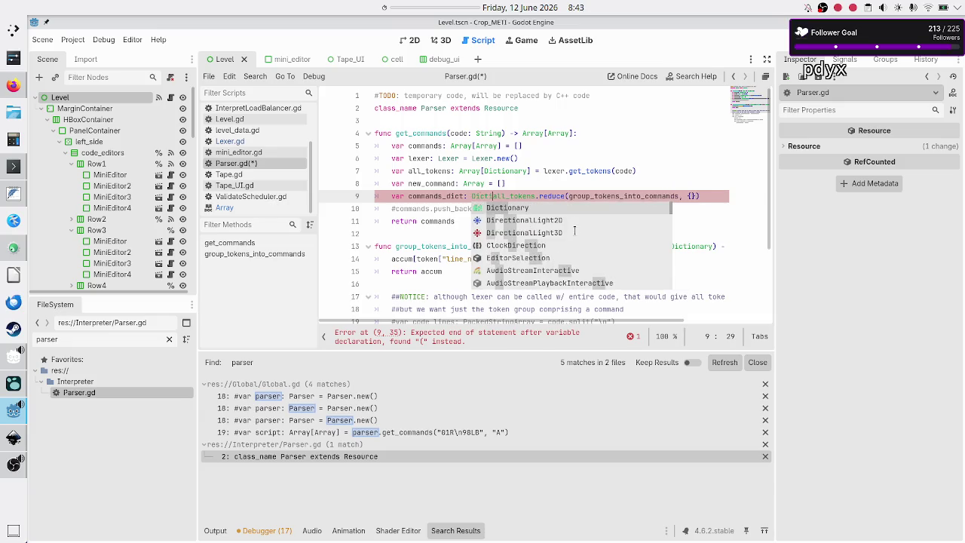
{"action": "key", "text": "Return"}
{"action": "type", "text": "[int,"}
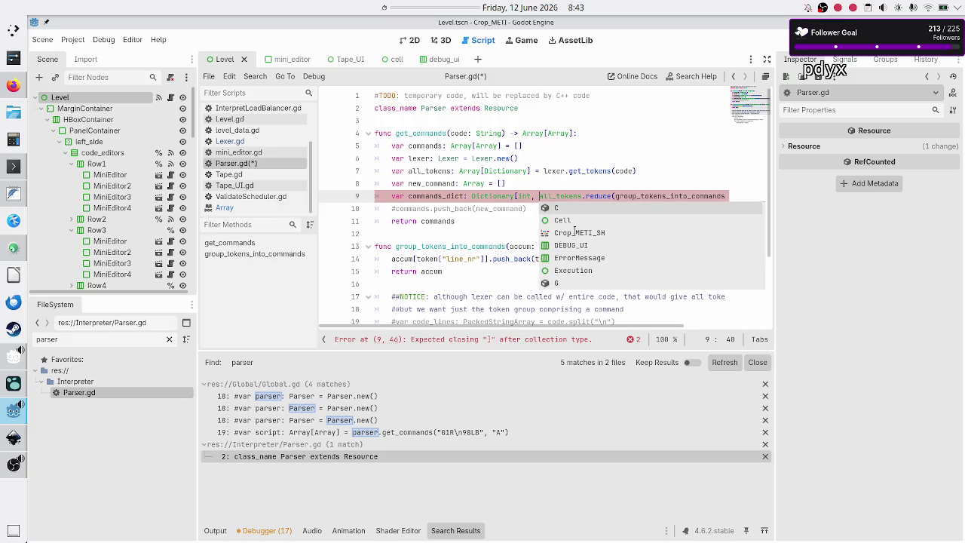
{"action": "key", "text": "Escape"}
{"action": "type", "text": "Array"}
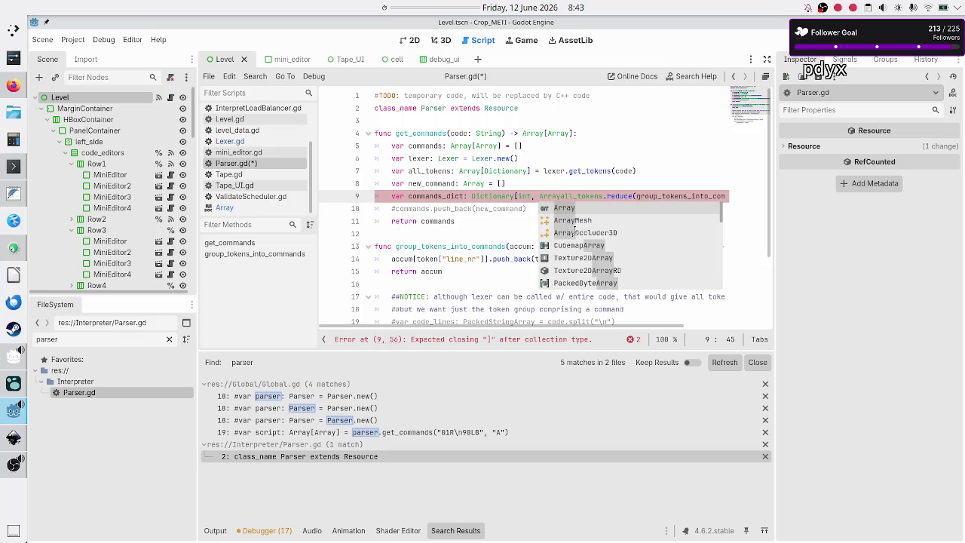
{"action": "type", "text": "] ="}
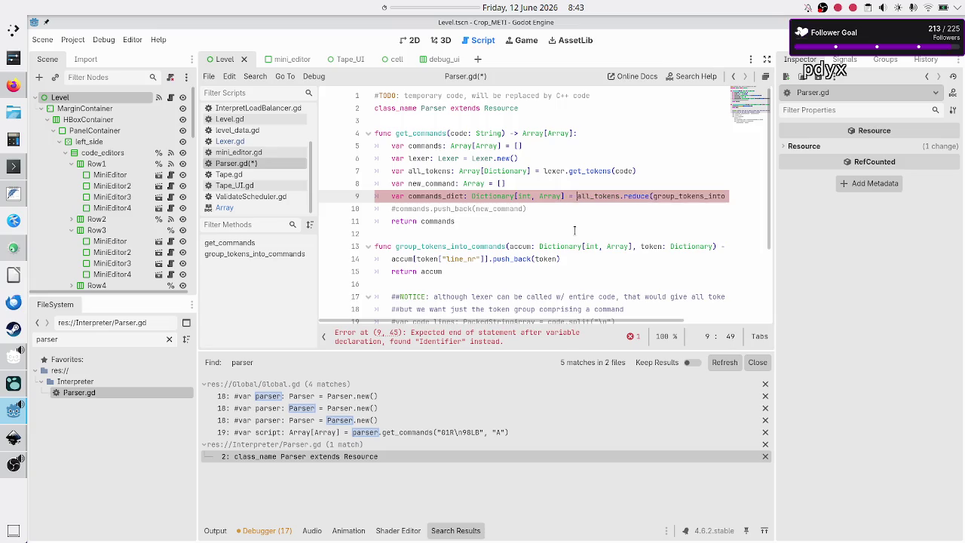
{"action": "key", "text": "Escape"}
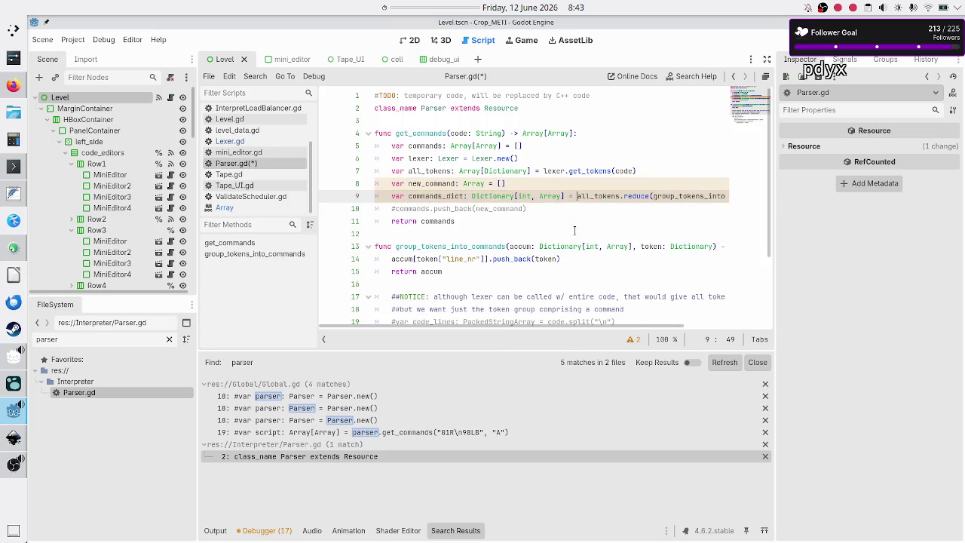
{"action": "key", "text": "Right"}
Split the reduce(group_tokens_into_commands, {}) call across three lines with a blank line after.
{"action": "key", "text": "Return"}
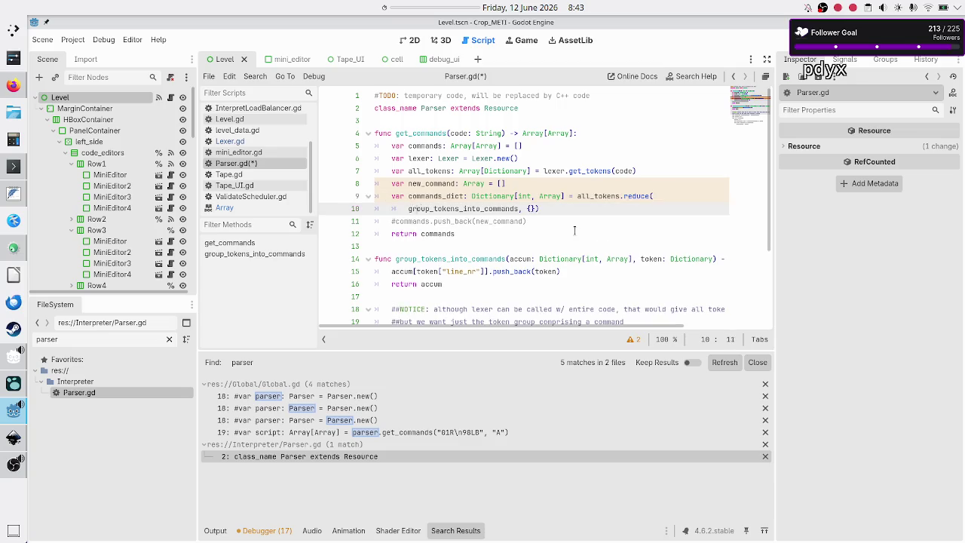
{"action": "key", "text": "End"}
{"action": "key", "text": "Left"}
{"action": "key", "text": "Return"}
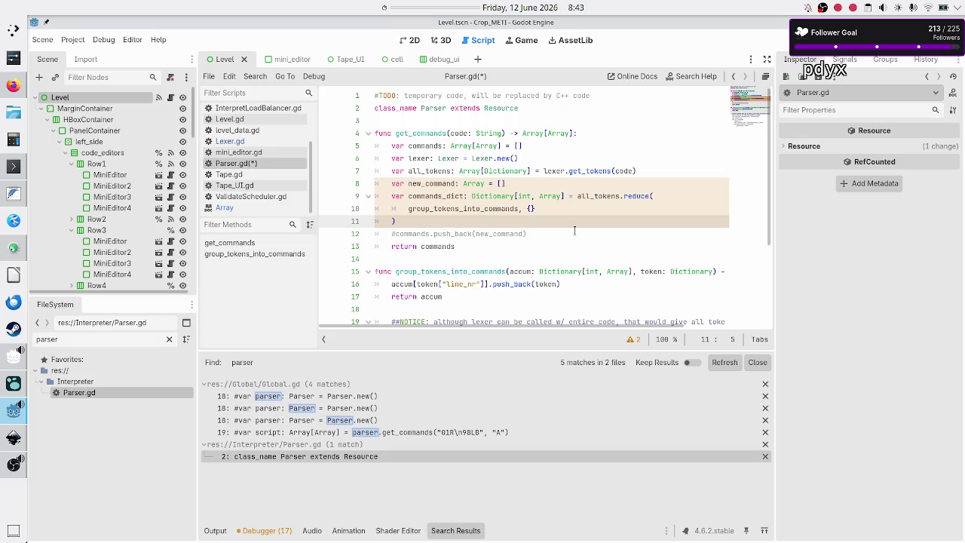
{"action": "key", "text": "Right"}
{"action": "key", "text": "Return"}
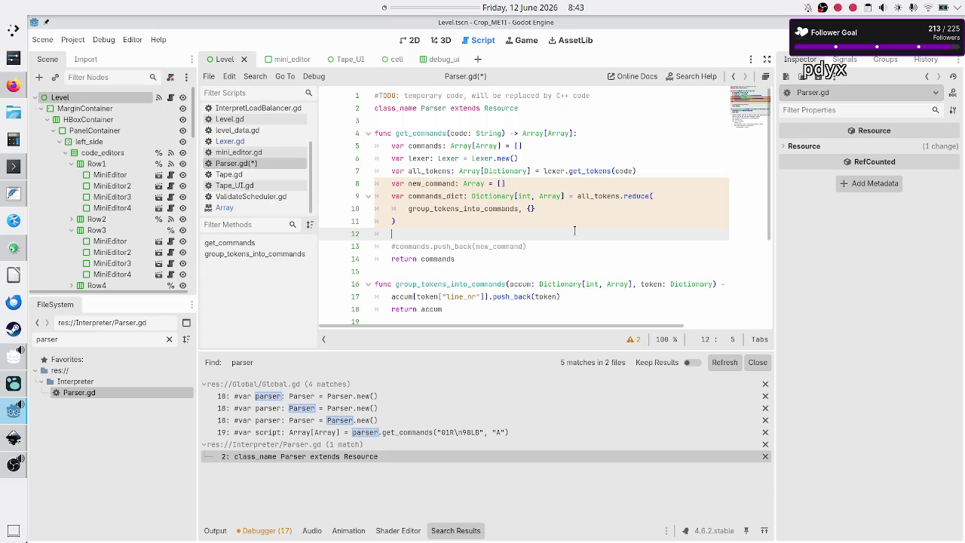
Add 'return commands_dict.values()' on line 12 of get_commands.
{"action": "type", "text": "ret"}
{"action": "key", "text": "Return"}
{"action": "type", "text": "return comm"}
{"action": "key", "text": "Down"}
{"action": "key", "text": "Return"}
{"action": "type", "text": "val"}
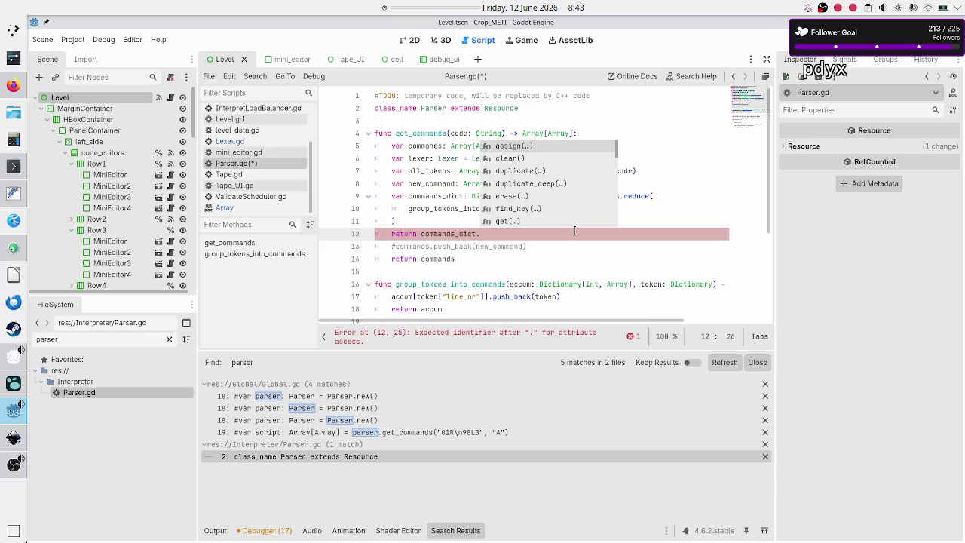
{"action": "key", "text": "Return"}
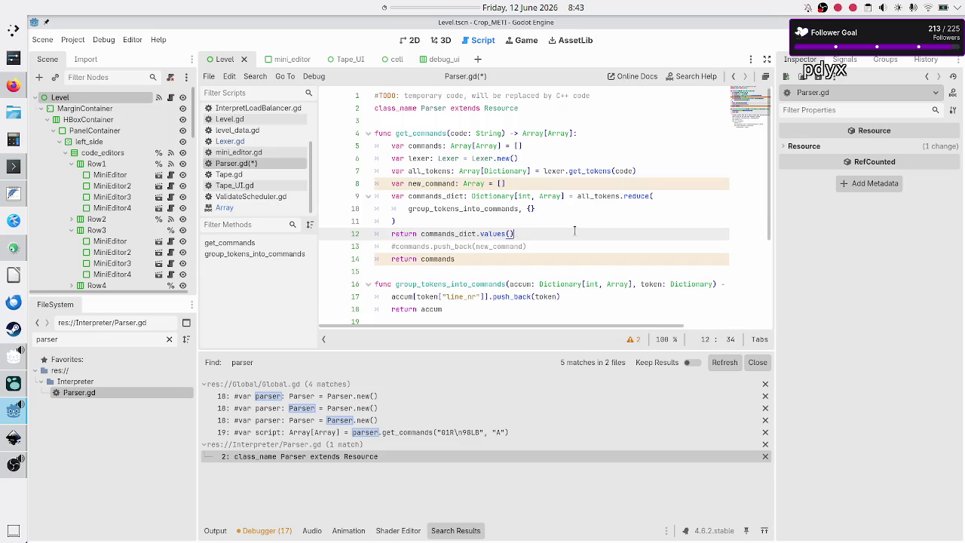
Delete the old return lines and the unused commands and new_command declarations.
{"action": "key", "text": "Right"}
{"action": "key", "text": "shift+Down"}
{"action": "key", "text": "shift+Down"}
{"action": "key", "text": "BackSpace"}
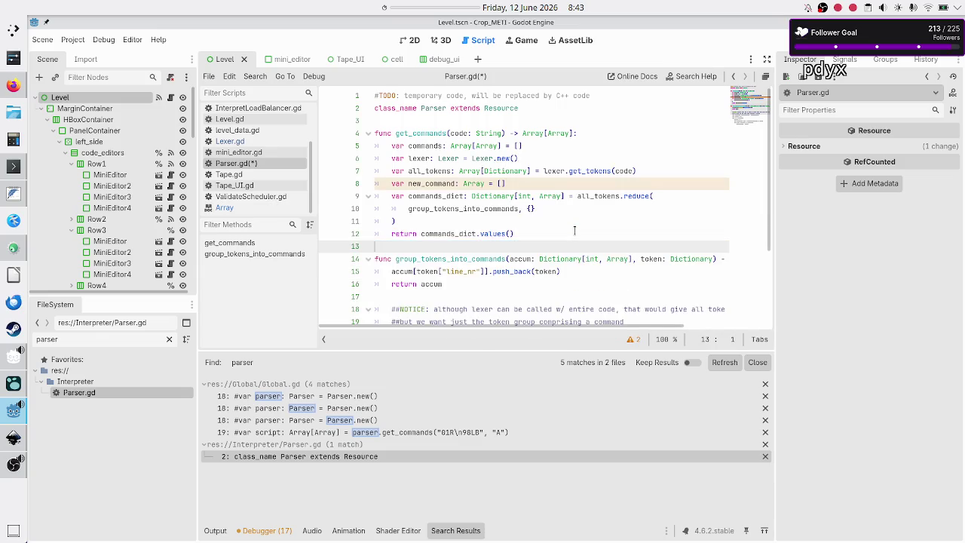
{"action": "key", "text": "Down"}
{"action": "key", "text": "Down"}
{"action": "key", "text": "Down"}
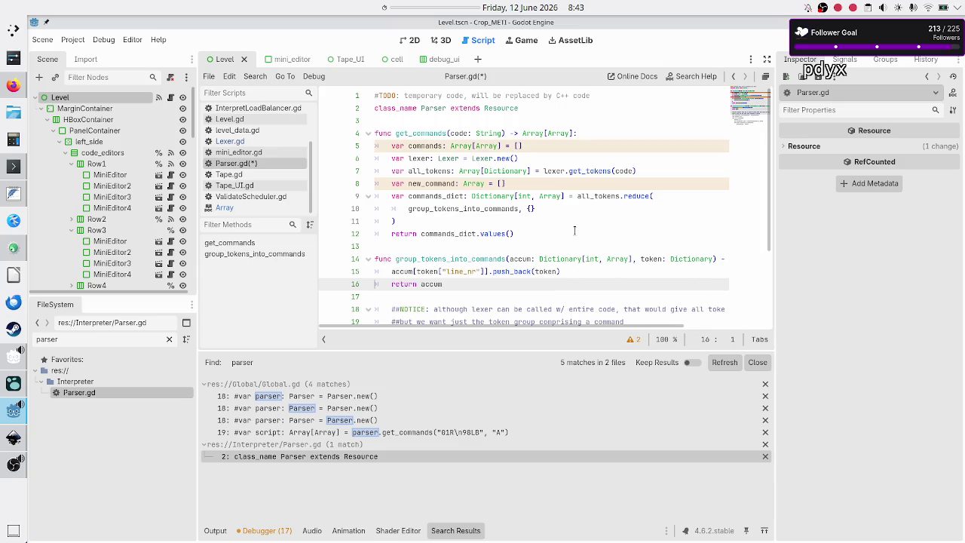
{"action": "key", "text": "Up"}
{"action": "key", "text": "Up"}
{"action": "key", "text": "Up"}
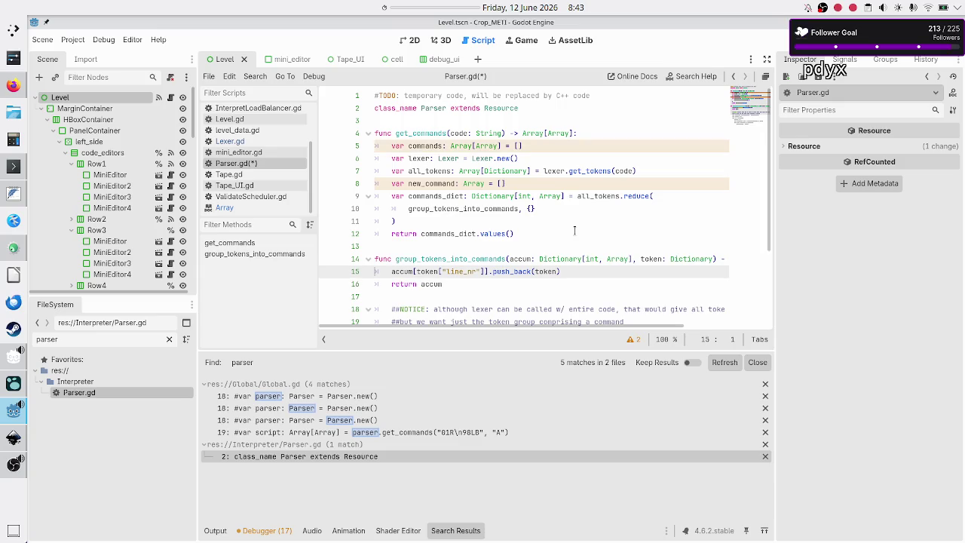
{"action": "key", "text": "shift+End"}
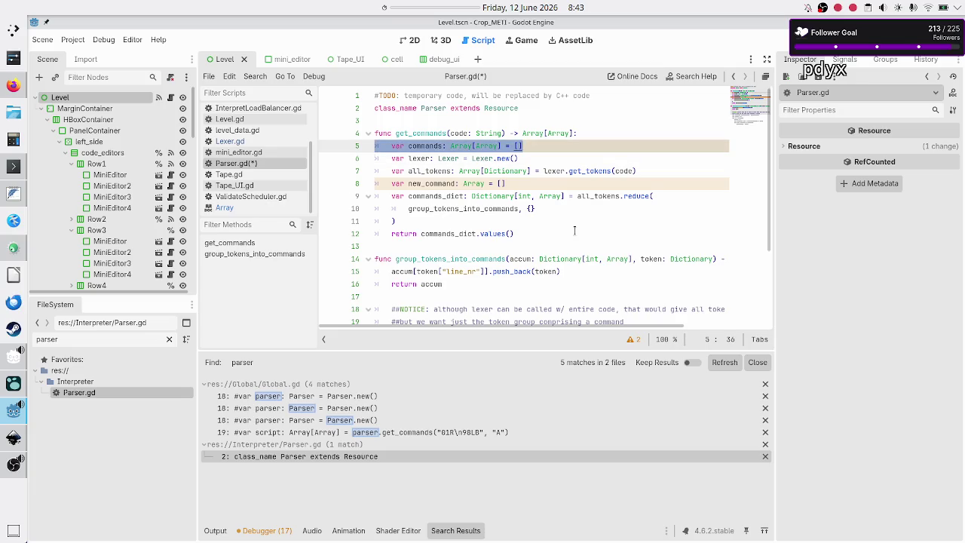
{"action": "key", "text": "BackSpace"}
{"action": "key", "text": "BackSpace"}
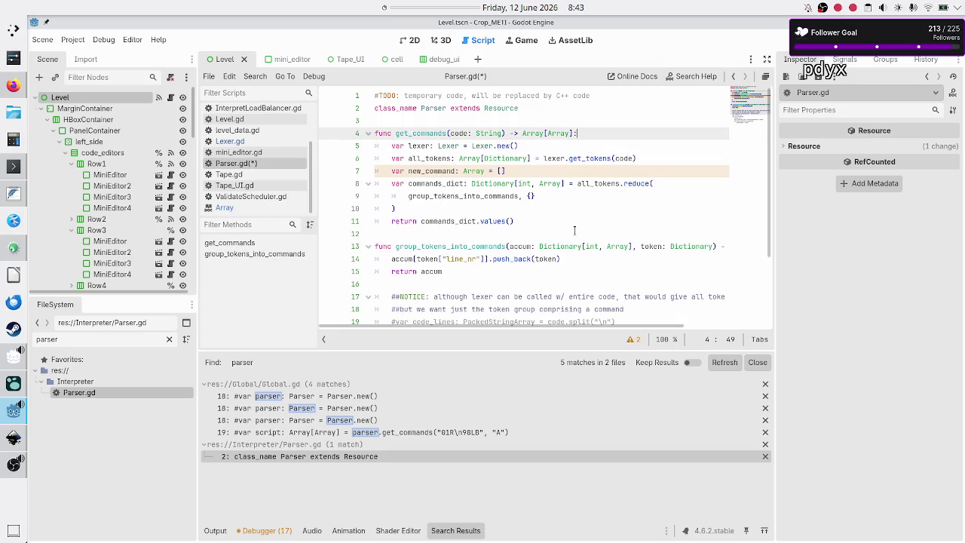
{"action": "key", "text": "Right"}
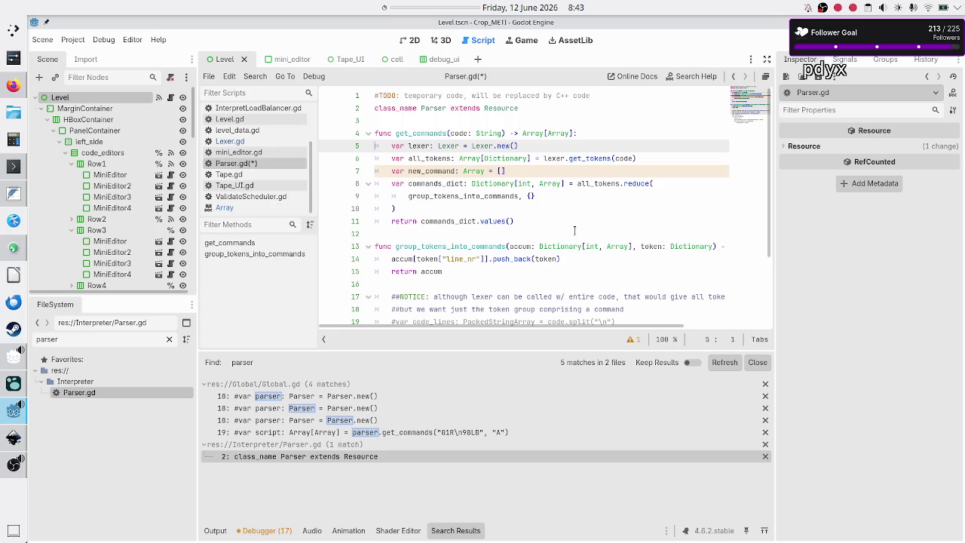
{"action": "key", "text": "Down"}
{"action": "key", "text": "Down"}
{"action": "key", "text": "shift+End"}
{"action": "key", "text": "BackSpace"}
{"action": "key", "text": "BackSpace"}
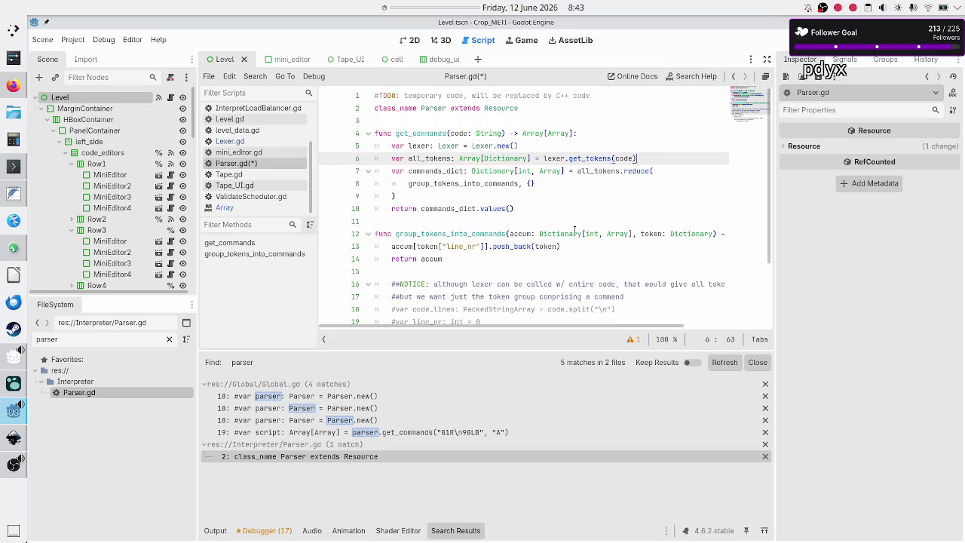
{"action": "key", "text": "Down"}
{"action": "key", "text": "Down"}
{"action": "key", "text": "Down"}
{"action": "key", "text": "Home"}
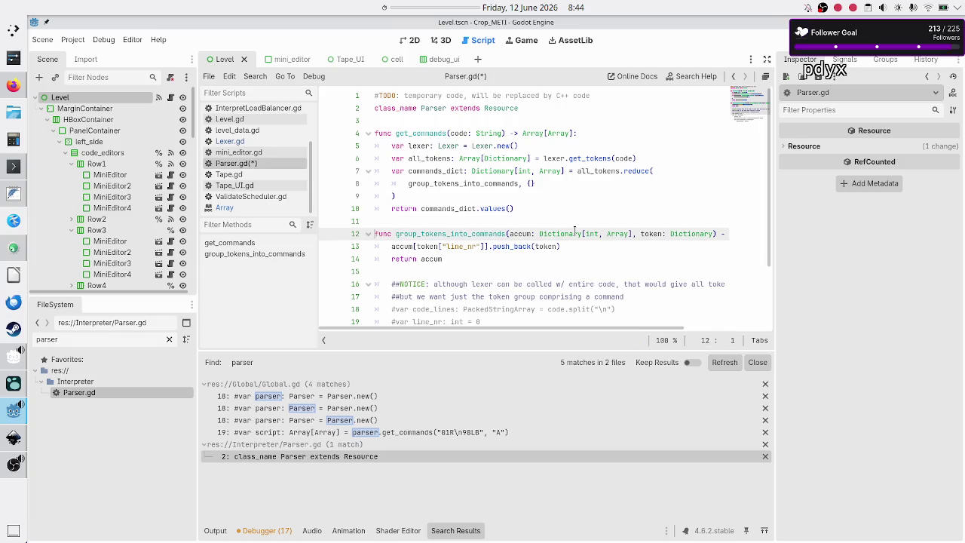
Delete the commented-out notes block below group_tokens_into_commands and save Parser.gd.
{"action": "key", "text": "Down"}
{"action": "key", "text": "Down"}
{"action": "key", "text": "Down"}
{"action": "key", "text": "shift+Down"}
{"action": "key", "text": "shift+Down"}
{"action": "key", "text": "shift+Down"}
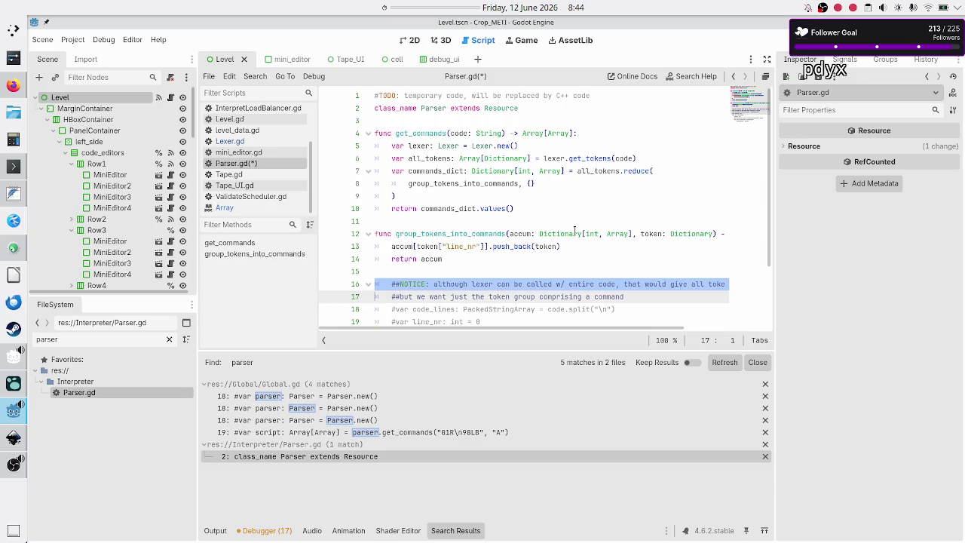
{"action": "key", "text": "shift+Down"}
{"action": "key", "text": "shift+Down"}
{"action": "key", "text": "shift+Down"}
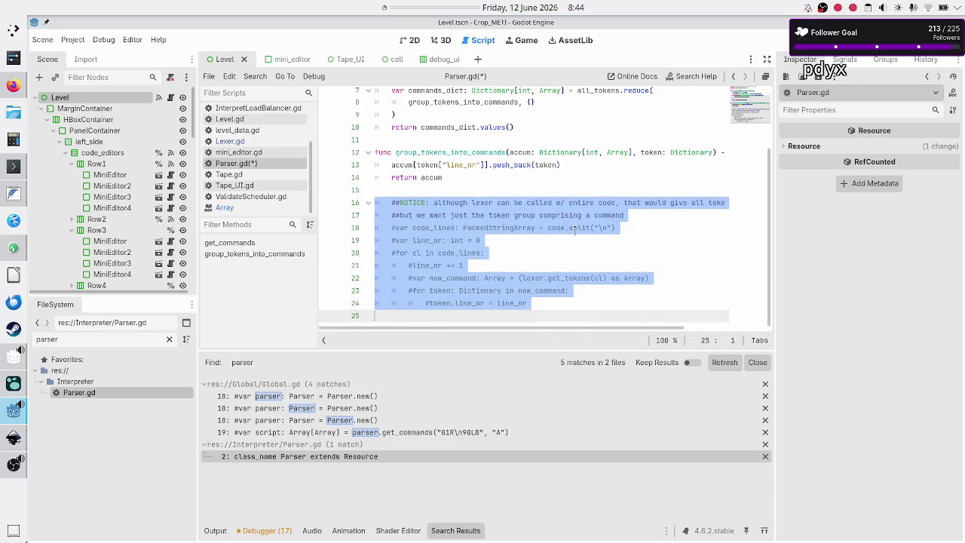
{"action": "key", "text": "BackSpace"}
{"action": "key", "text": "BackSpace"}
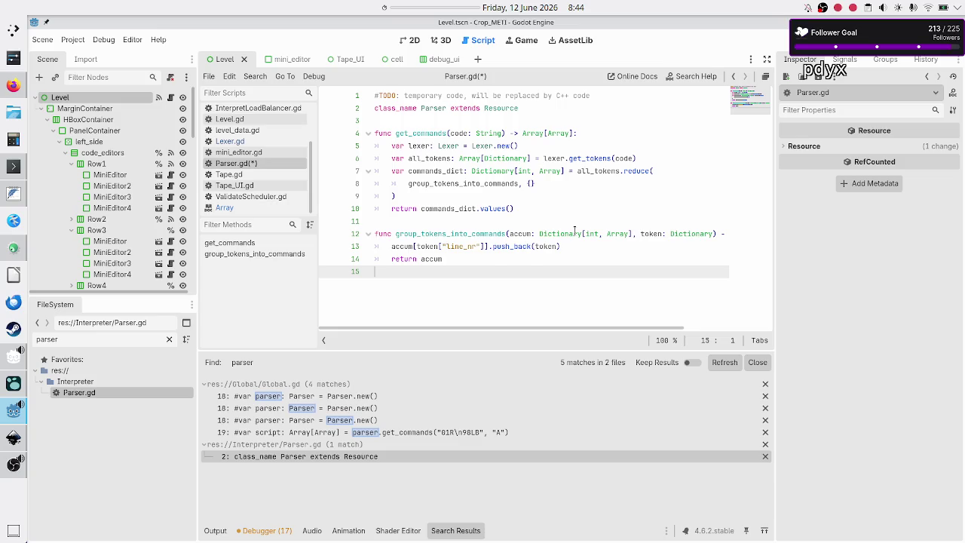
{"action": "key", "text": "Up"}
{"action": "key", "text": "Up"}
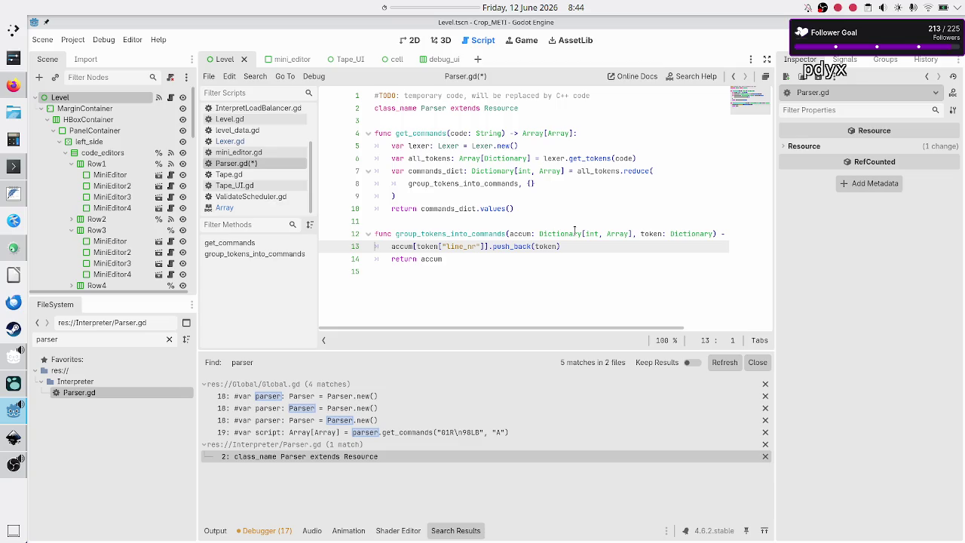
{"action": "key", "text": "Down"}
{"action": "key", "text": "Down"}
{"action": "key", "text": "ctrl+s"}
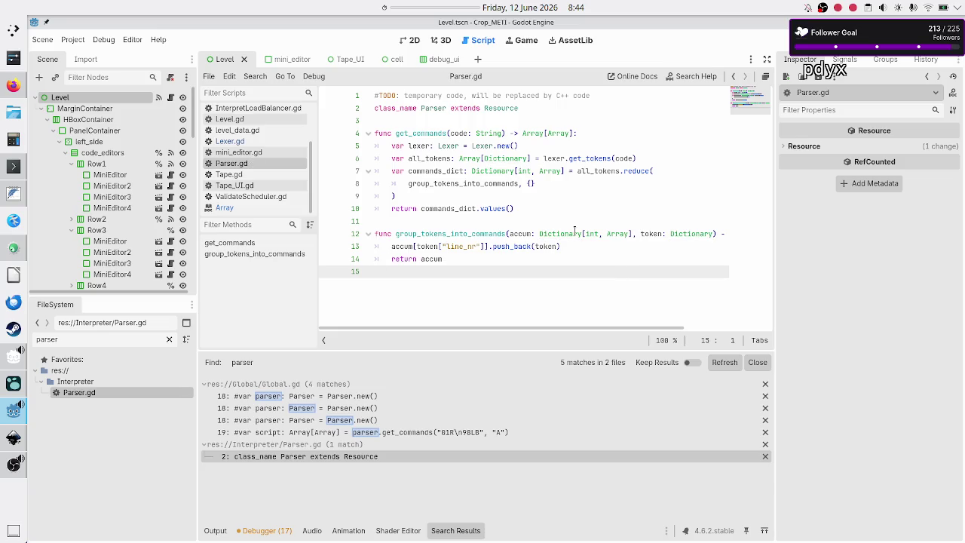
Undo the deletion to restore the commented notes and save Parser.gd again.
{"action": "key", "text": "ctrl+z"}
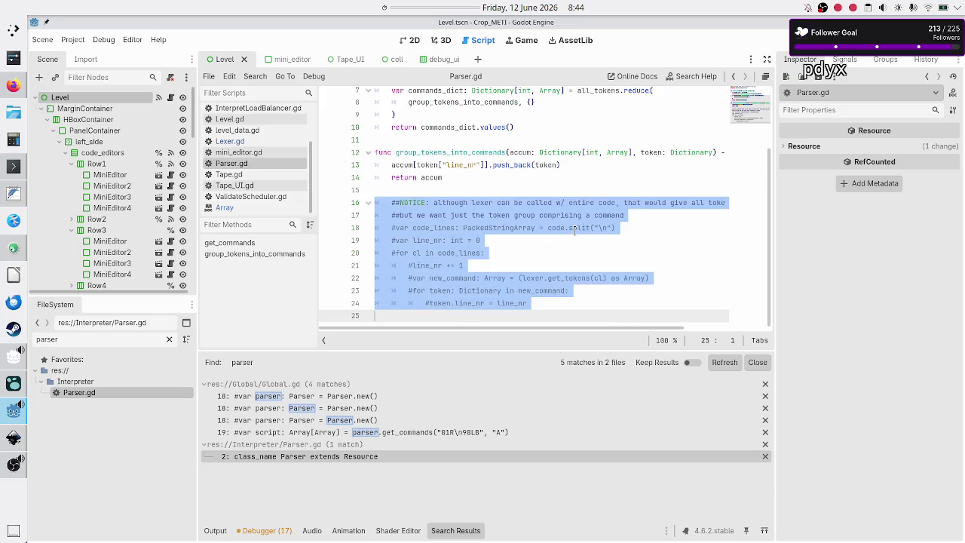
{"action": "key", "text": "Escape"}
{"action": "key", "text": "Up"}
{"action": "key", "text": "Up"}
{"action": "key", "text": "Up"}
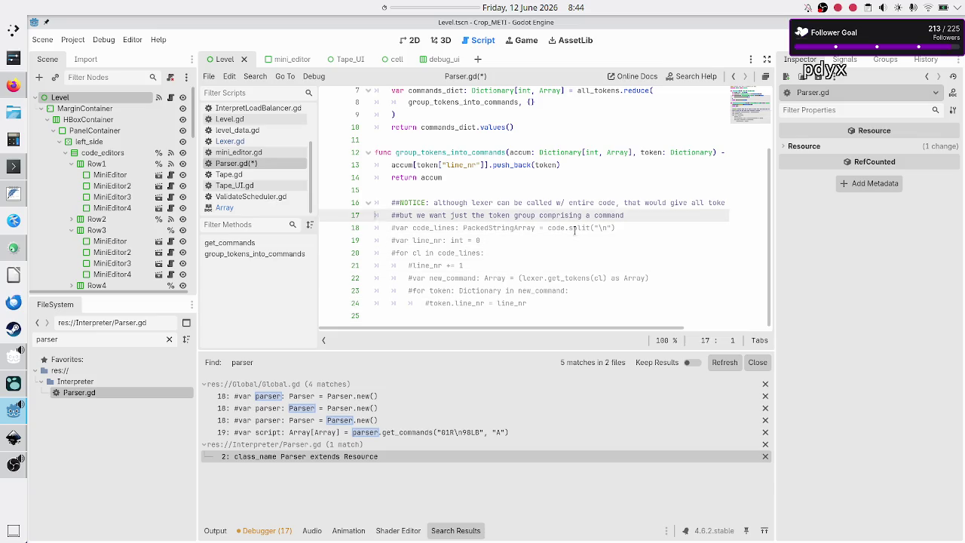
{"action": "key", "text": "ctrl+s"}
{"action": "key", "text": "Up"}
{"action": "key", "text": "Up"}
{"action": "key", "text": "Up"}
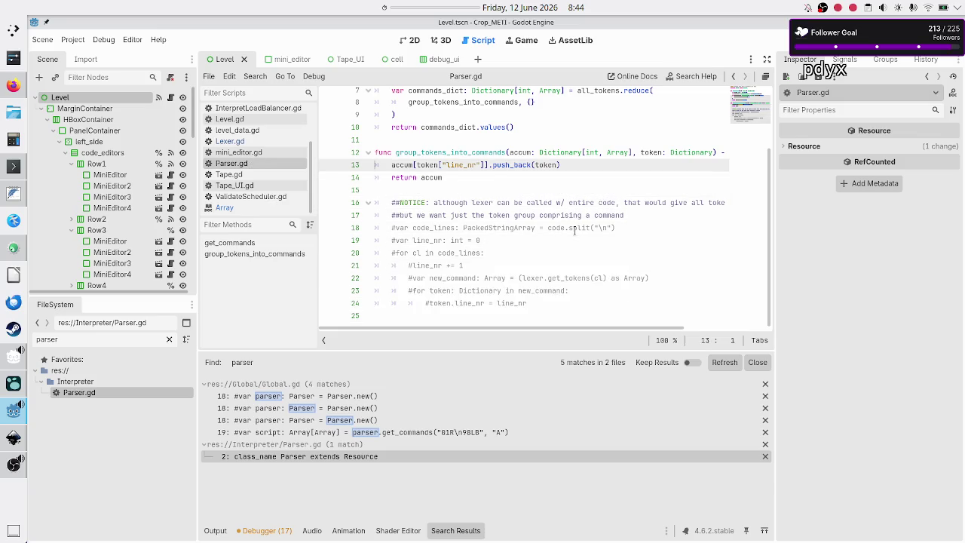
{"action": "key", "text": "Down"}
{"action": "key", "text": "Down"}
{"action": "key", "text": "Down"}
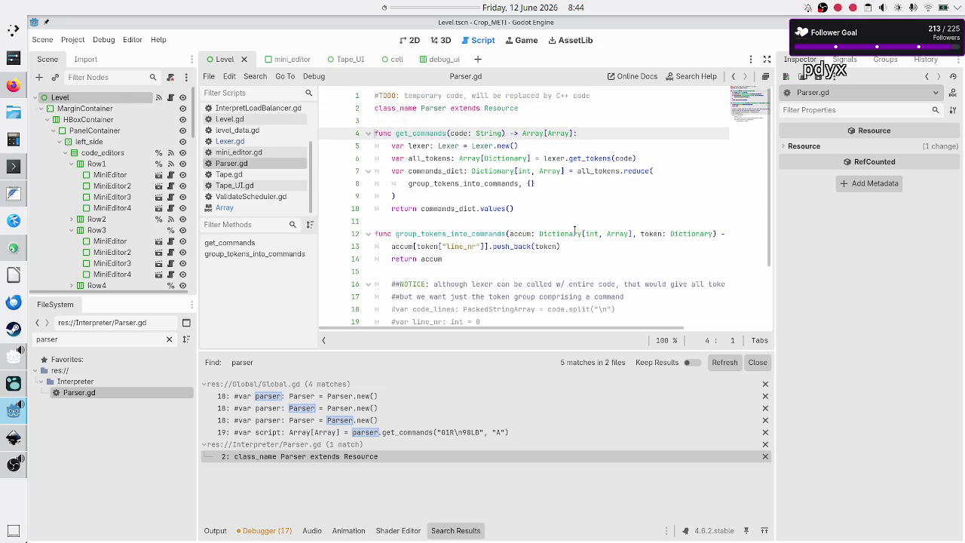
{"action": "key", "text": "Down"}
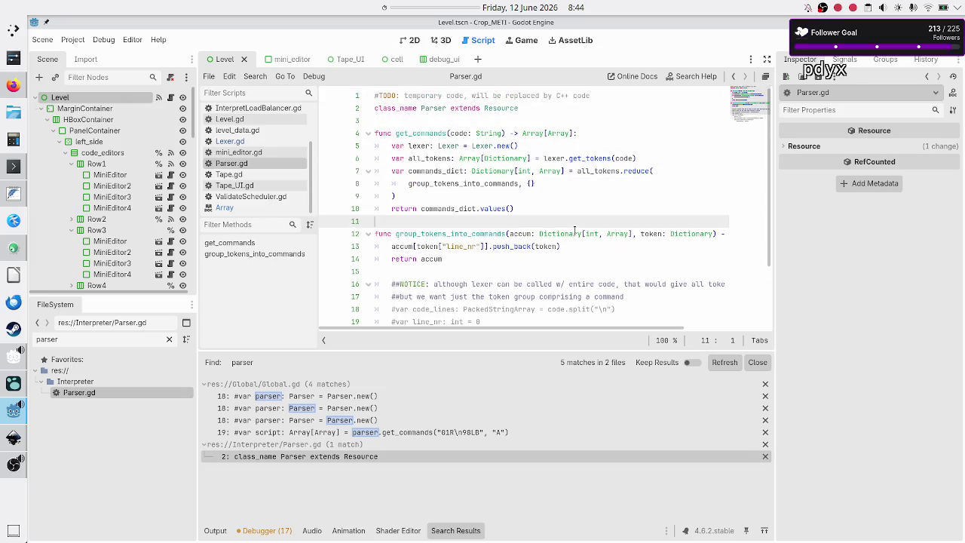
{"action": "scroll", "coordinate": [573, 243], "scroll_direction": "down", "scroll_amount": 2}
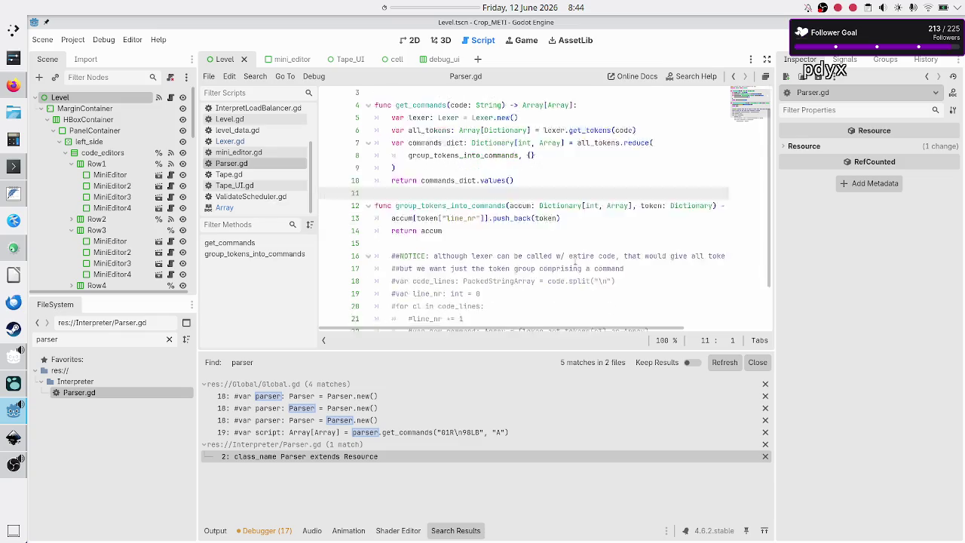
{"action": "scroll", "coordinate": [575, 260], "scroll_direction": "up", "scroll_amount": 2}
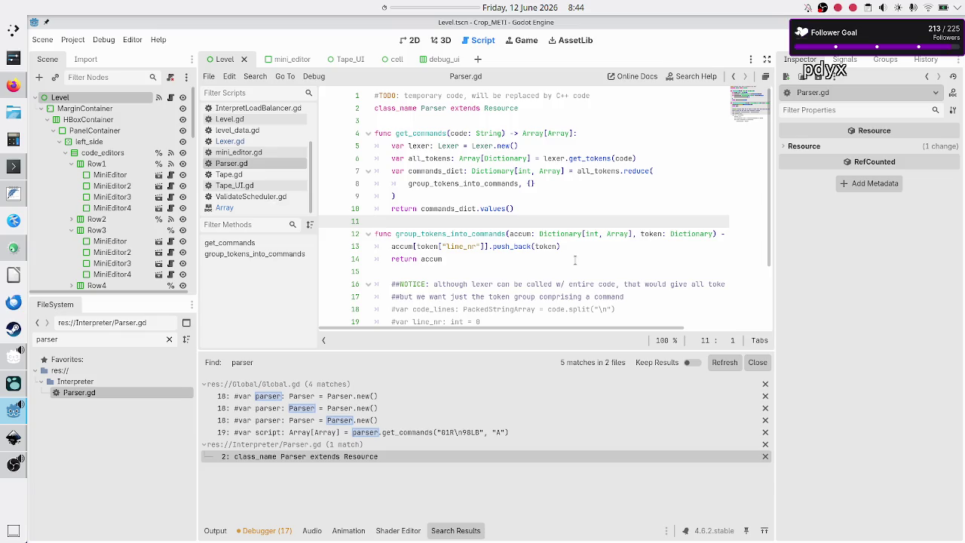
{"action": "scroll", "coordinate": [242, 168], "scroll_direction": "up", "scroll_amount": 2}
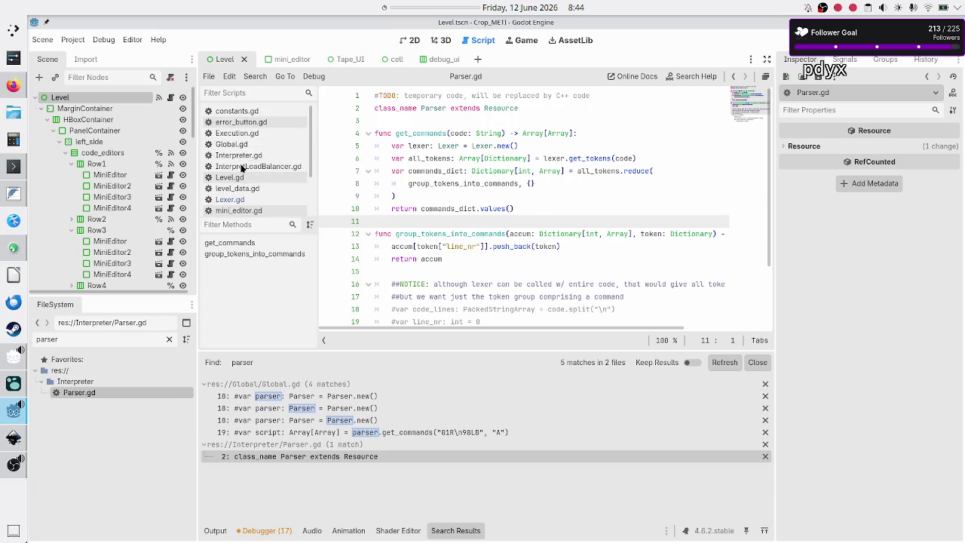
Uncomment the line creating the parser in Global.gd.
{"action": "left_click", "coordinate": [237, 144]}
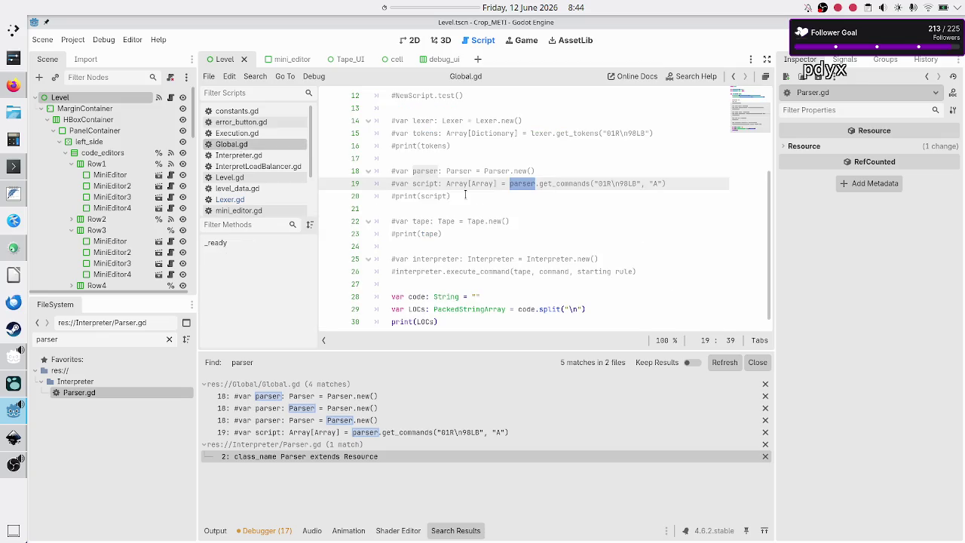
{"action": "left_click", "coordinate": [579, 168]}
{"action": "key", "text": "Up"}
{"action": "key", "text": "Down"}
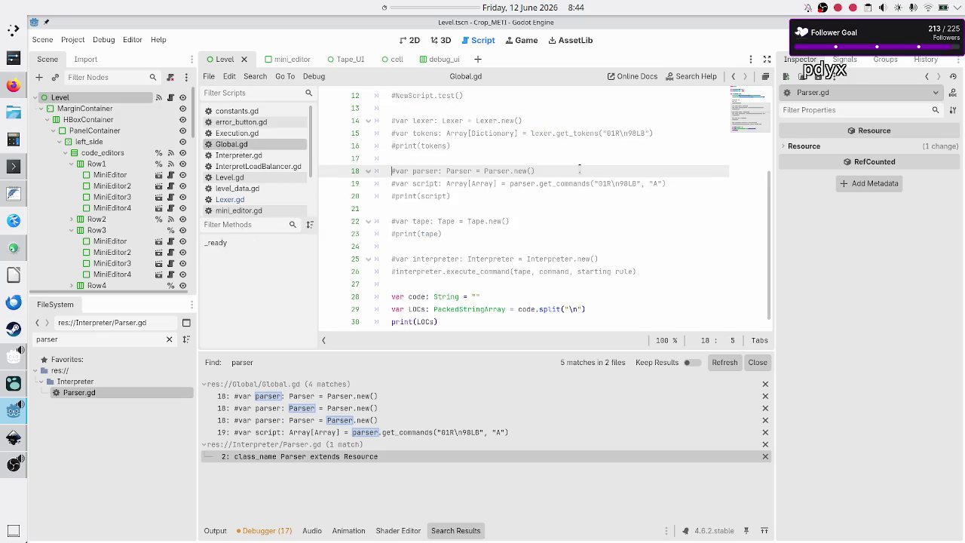
{"action": "key", "text": "ctrl+k"}
{"action": "key", "text": "Down"}
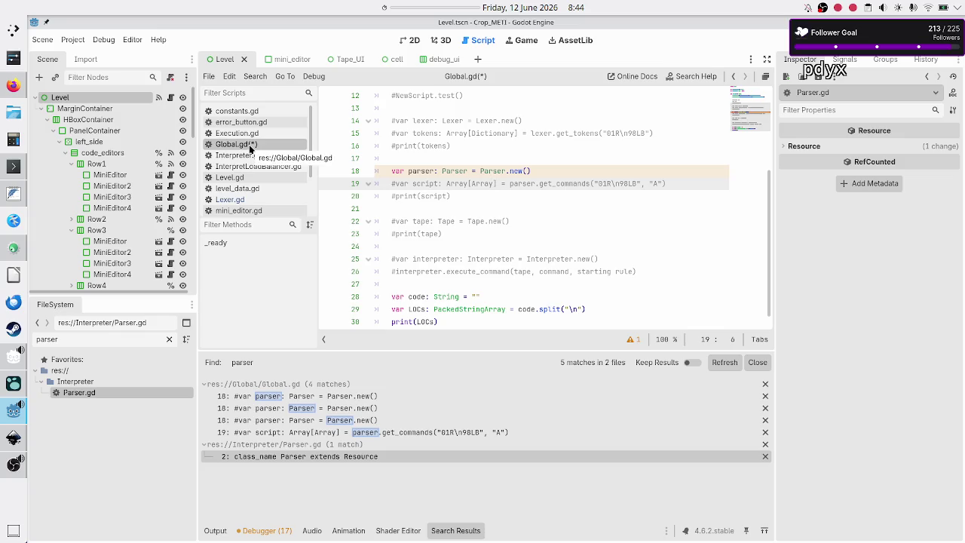
{"action": "scroll", "coordinate": [253, 195], "scroll_direction": "down", "scroll_amount": 2}
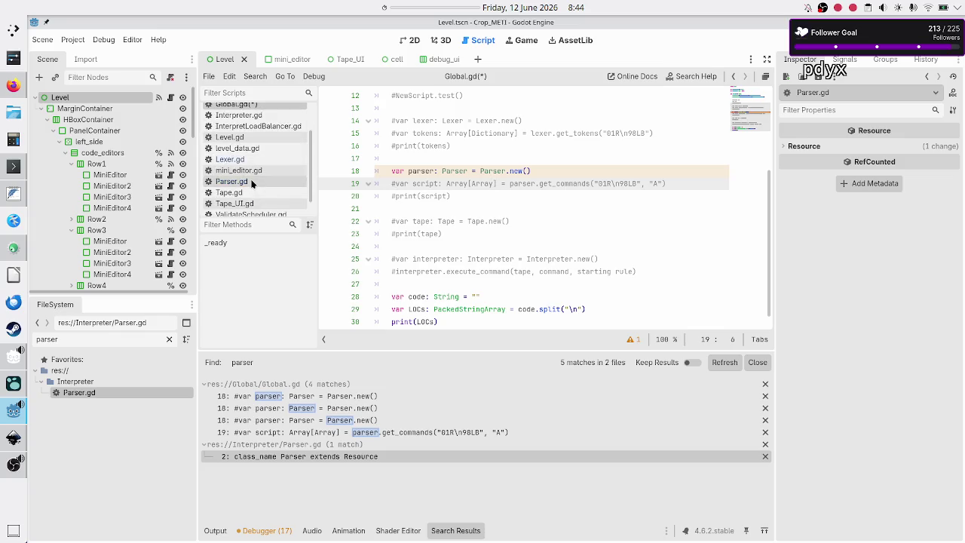
{"action": "left_click", "coordinate": [251, 183]}
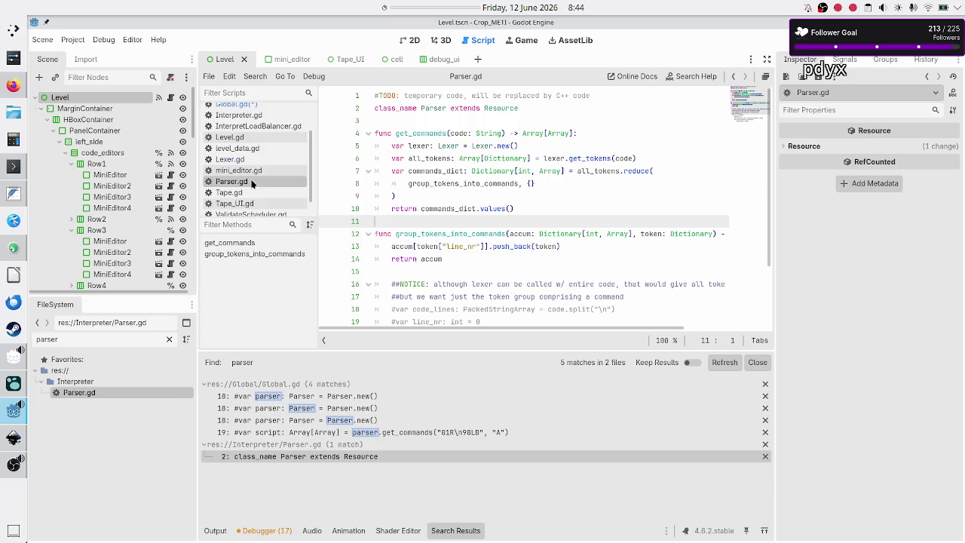
{"action": "left_click", "coordinate": [256, 105]}
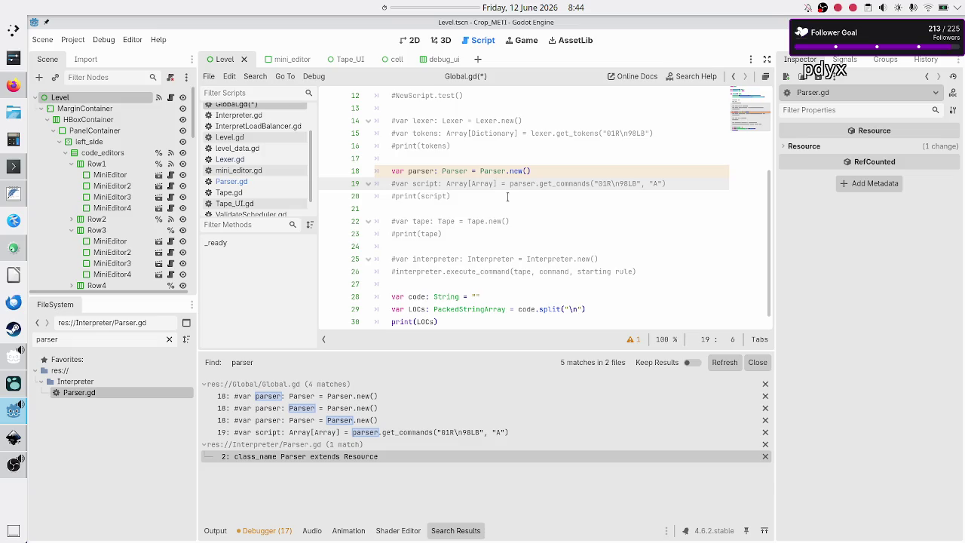
Uncomment line 19's get_commands call and name its variable rule_commands.
{"action": "key", "text": "ctrl+k"}
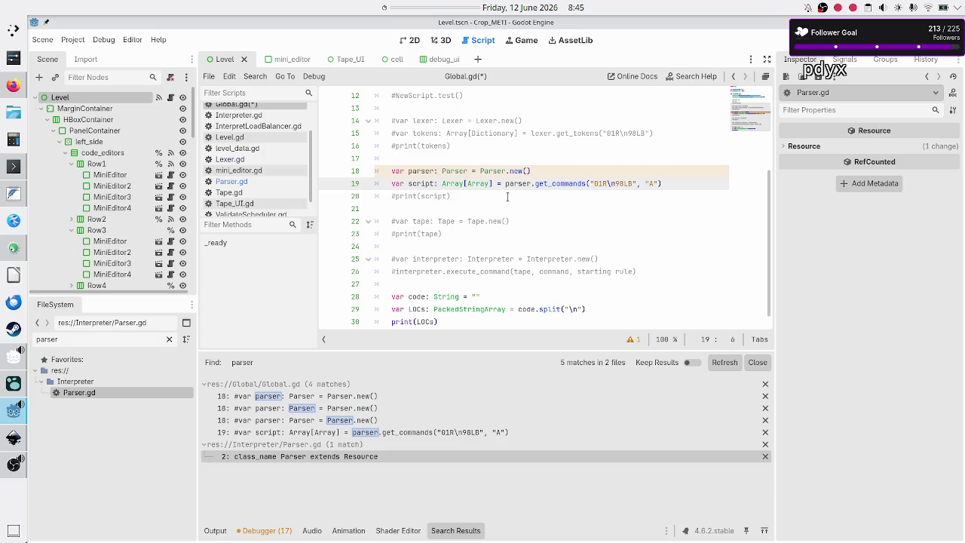
{"action": "key", "text": "BackSpace"}
{"action": "key", "text": "BackSpace"}
{"action": "key", "text": "BackSpace"}
{"action": "key", "text": "Delete"}
{"action": "type", "text": "rule_"}
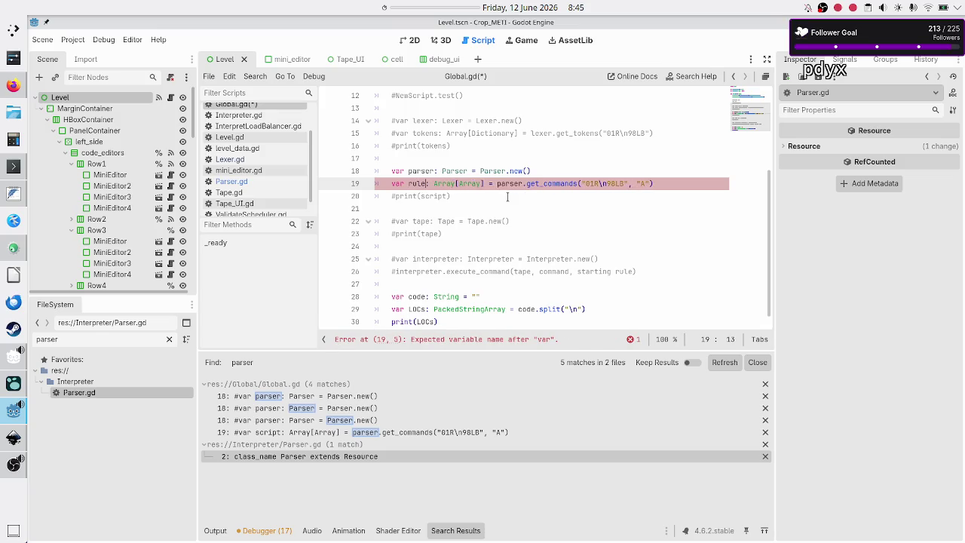
{"action": "type", "text": "commands"}
{"action": "key", "text": "Right"}
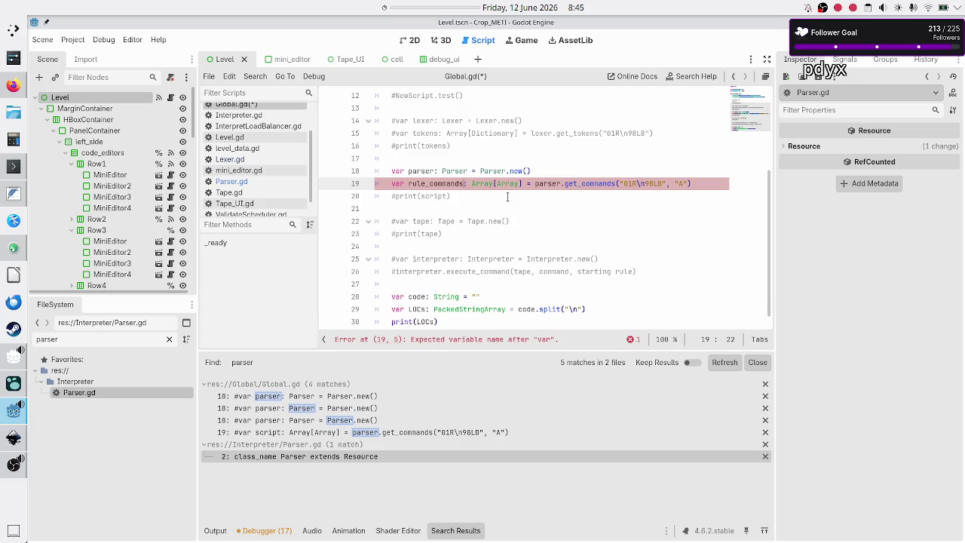
{"action": "key", "text": "Right"}
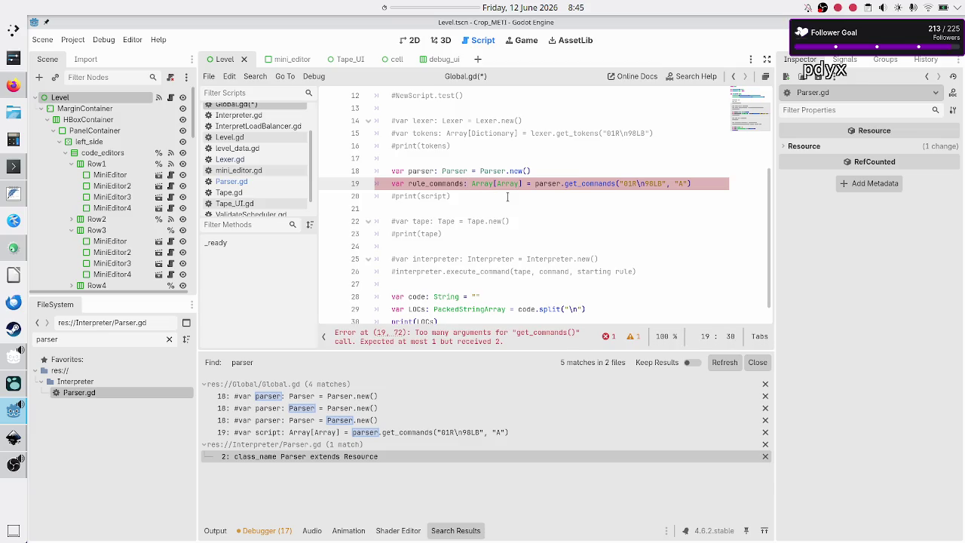
{"action": "key", "text": "Right"}
{"action": "key", "text": "Right"}
{"action": "key", "text": "Right"}
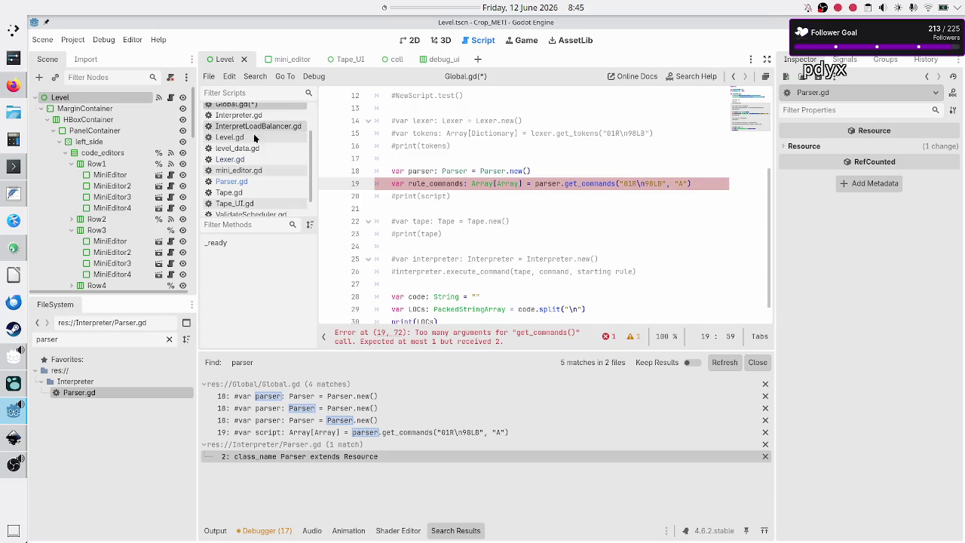
{"action": "left_click", "coordinate": [241, 184]}
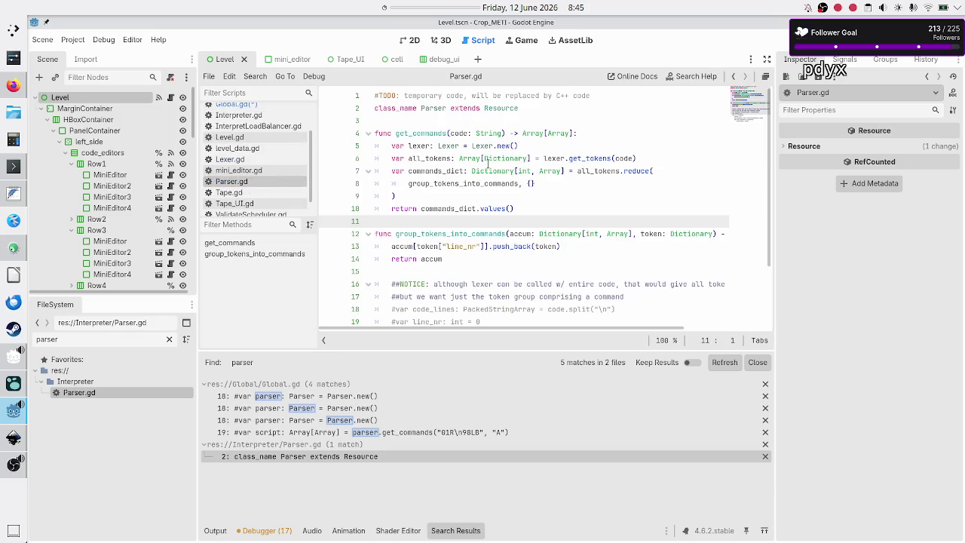
Drop the extra "A" argument from get_commands and rename the variable to all_commands.
{"action": "left_click", "coordinate": [457, 132]}
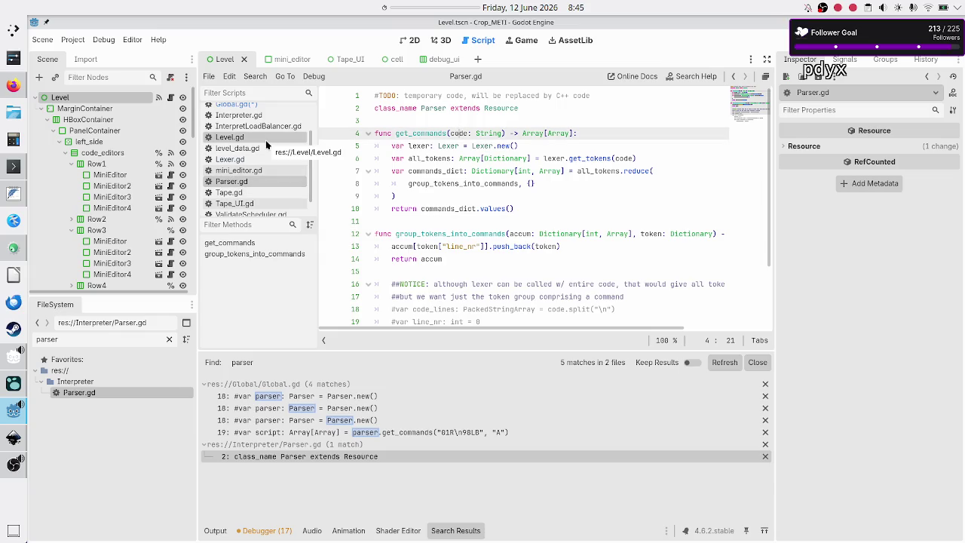
{"action": "scroll", "coordinate": [251, 134], "scroll_direction": "up", "scroll_amount": 2}
{"action": "left_click", "coordinate": [243, 146]}
{"action": "left_click", "coordinate": [701, 184]}
{"action": "key", "text": "Left"}
{"action": "key", "text": "BackSpace"}
{"action": "key", "text": "BackSpace"}
{"action": "key", "text": "BackSpace"}
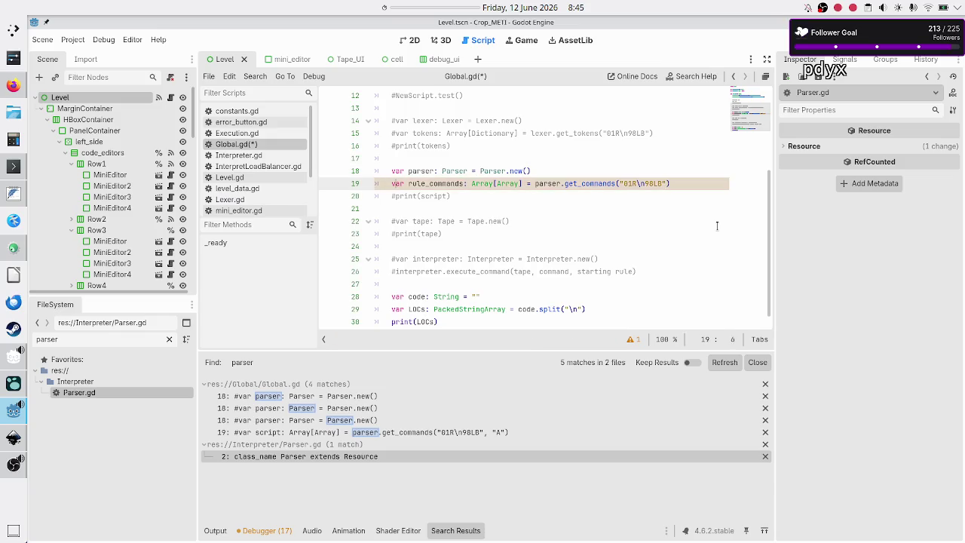
{"action": "key", "text": "Delete"}
{"action": "key", "text": "Delete"}
{"action": "key", "text": "Delete"}
{"action": "type", "text": "all"}
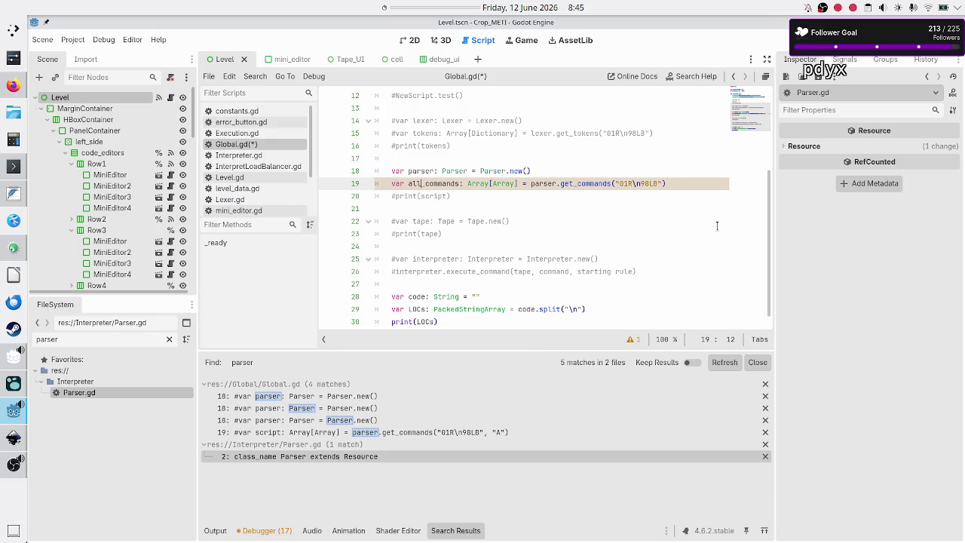
{"action": "key", "text": "Right"}
{"action": "key", "text": "Right"}
{"action": "key", "text": "Right"}
Uncomment the print line as print(all_commands), save Global.gd, and run the project.
{"action": "key", "text": "Down"}
{"action": "key", "text": "Down"}
{"action": "key", "text": "Up"}
{"action": "key", "text": "Home"}
{"action": "key", "text": "Delete"}
{"action": "key", "text": "End"}
{"action": "key", "text": "Left"}
{"action": "key", "text": "BackSpace"}
{"action": "key", "text": "BackSpace"}
{"action": "key", "text": "BackSpace"}
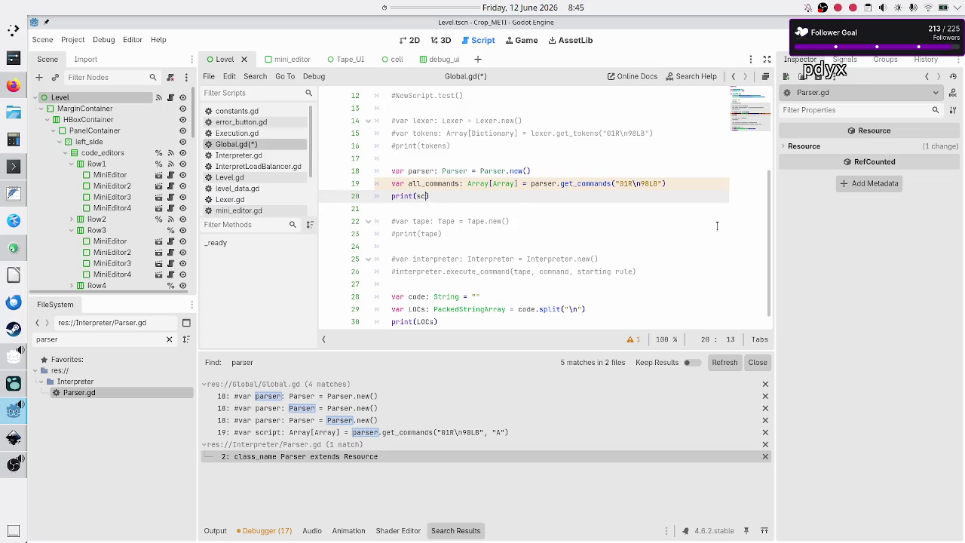
{"action": "type", "text": "ll"}
{"action": "key", "text": "Return"}
{"action": "key", "text": "Down"}
{"action": "key", "text": "ctrl+s"}
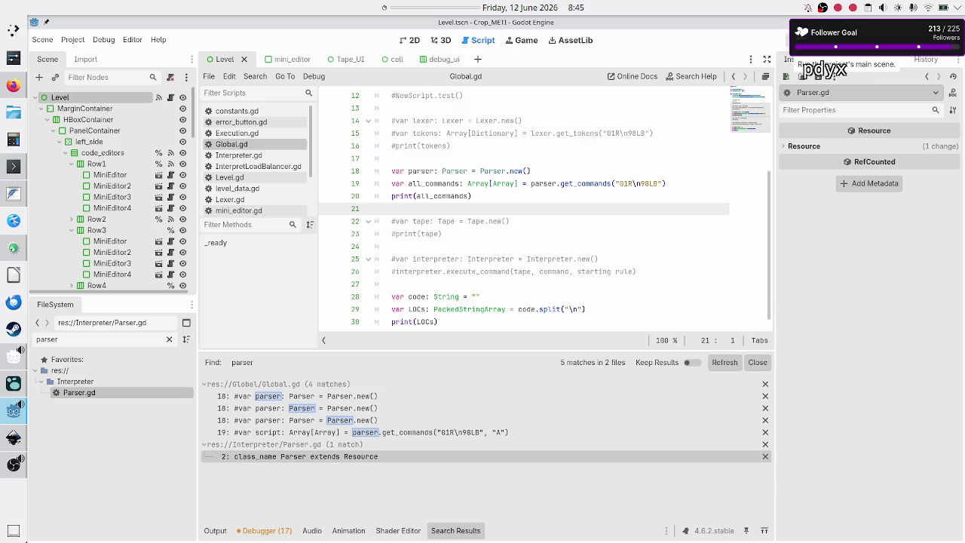
{"action": "left_click", "coordinate": [798, 40]}
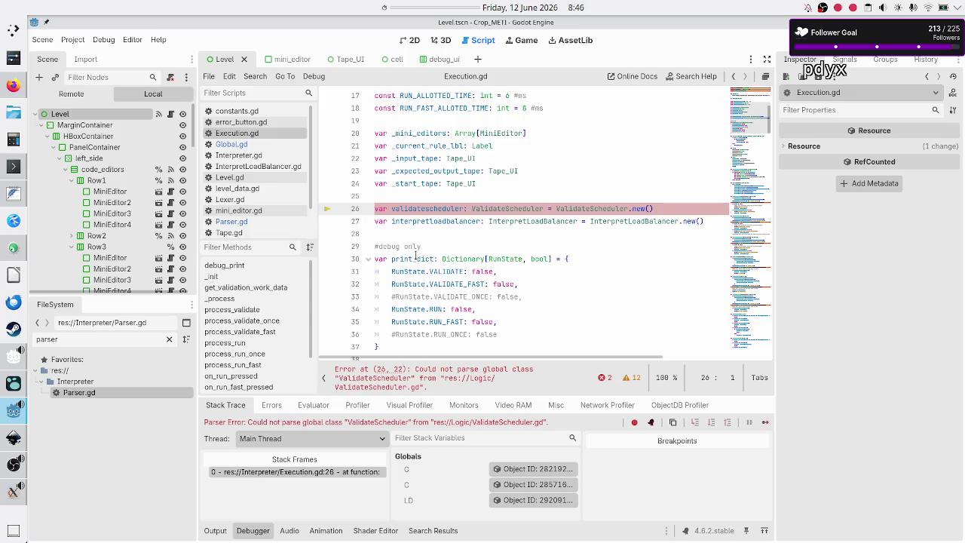
Inspect the Execution.gd line 26 error, then open ValidateScheduler.gd at line 69.
{"action": "scroll", "coordinate": [375, 285], "scroll_direction": "down", "scroll_amount": 15}
{"action": "scroll", "coordinate": [415, 257], "scroll_direction": "up", "scroll_amount": 12}
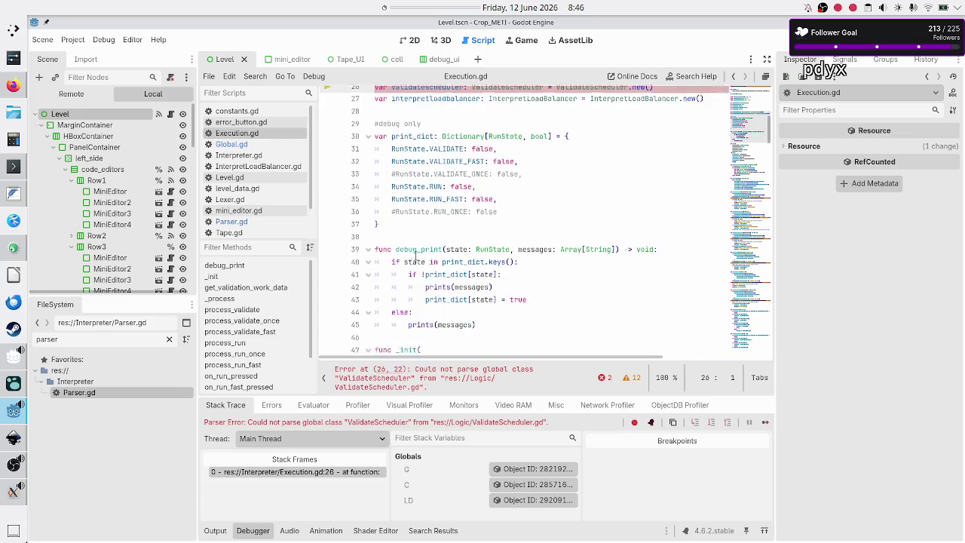
{"action": "scroll", "coordinate": [260, 225], "scroll_direction": "down", "scroll_amount": 2}
{"action": "left_click", "coordinate": [260, 220]}
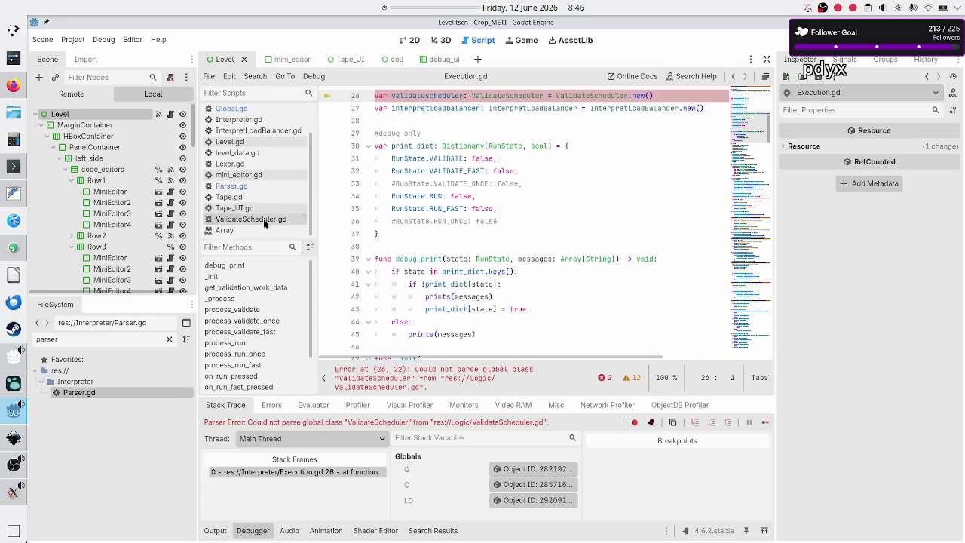
{"action": "left_click", "coordinate": [510, 212]}
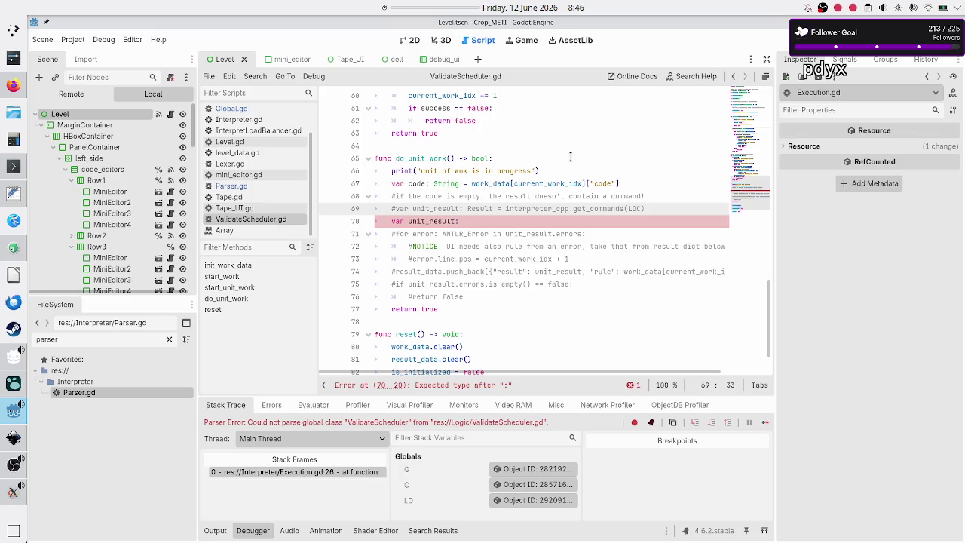
{"action": "key", "text": "Down"}
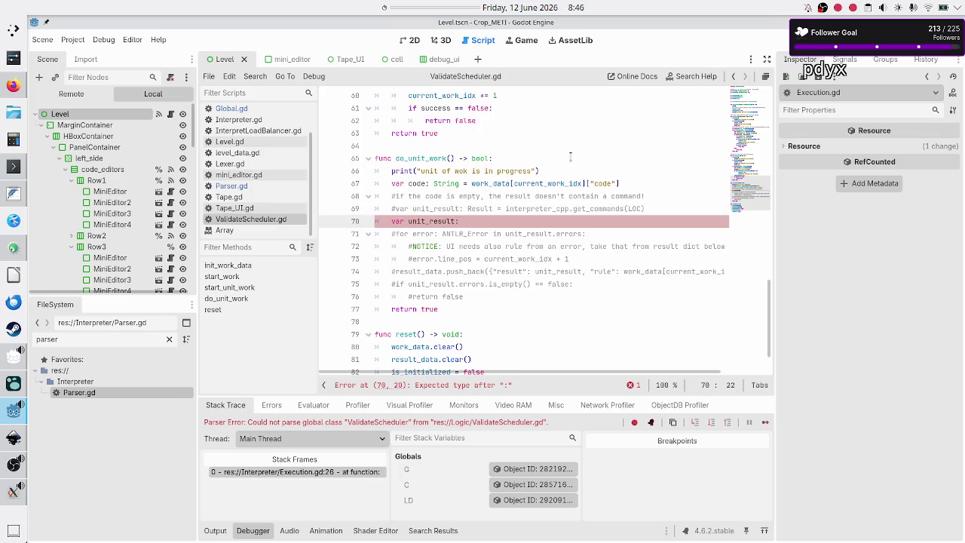
{"action": "key", "text": "Up"}
{"action": "key", "text": "Up"}
{"action": "key", "text": "Up"}
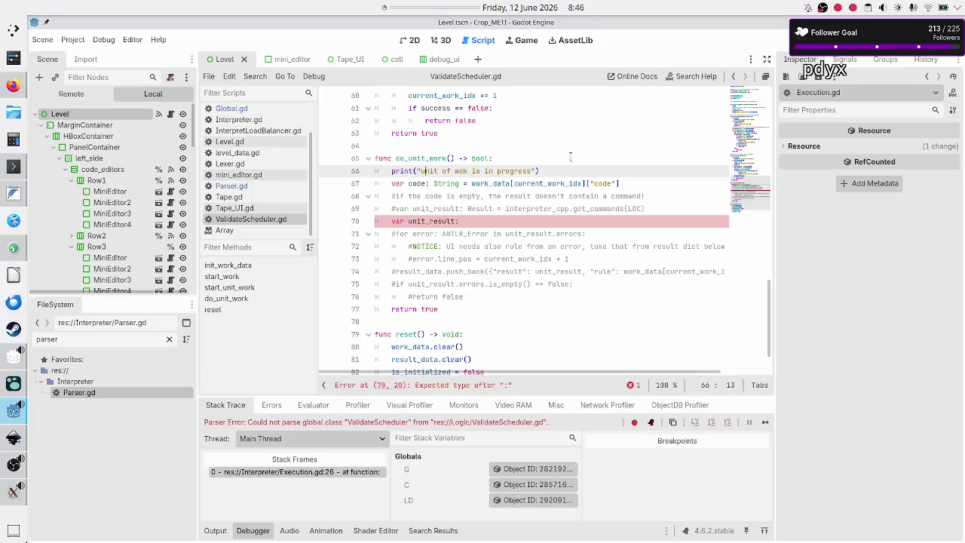
{"action": "key", "text": "Down"}
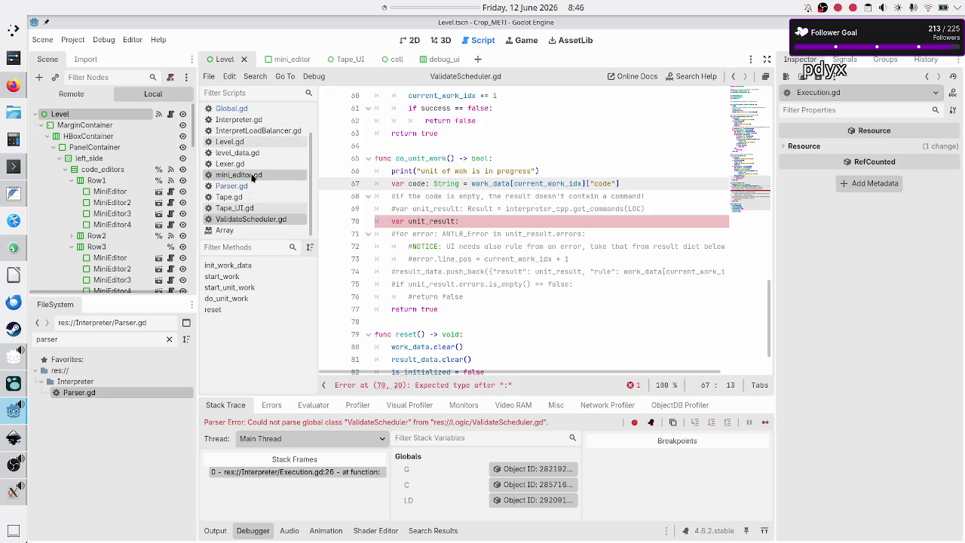
{"action": "scroll", "coordinate": [253, 181], "scroll_direction": "up", "scroll_amount": 2}
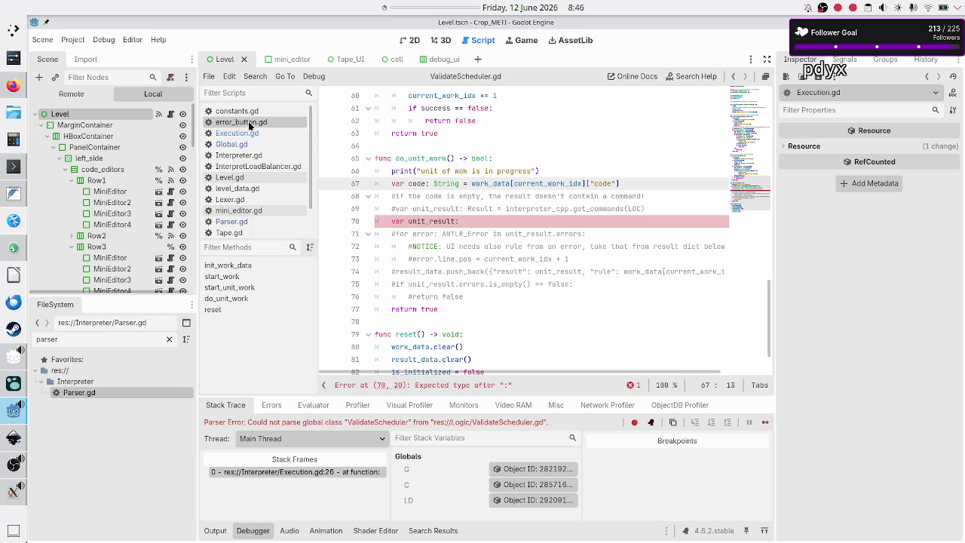
Review get_validation_work_data in Execution.gd.
{"action": "left_click", "coordinate": [235, 133]}
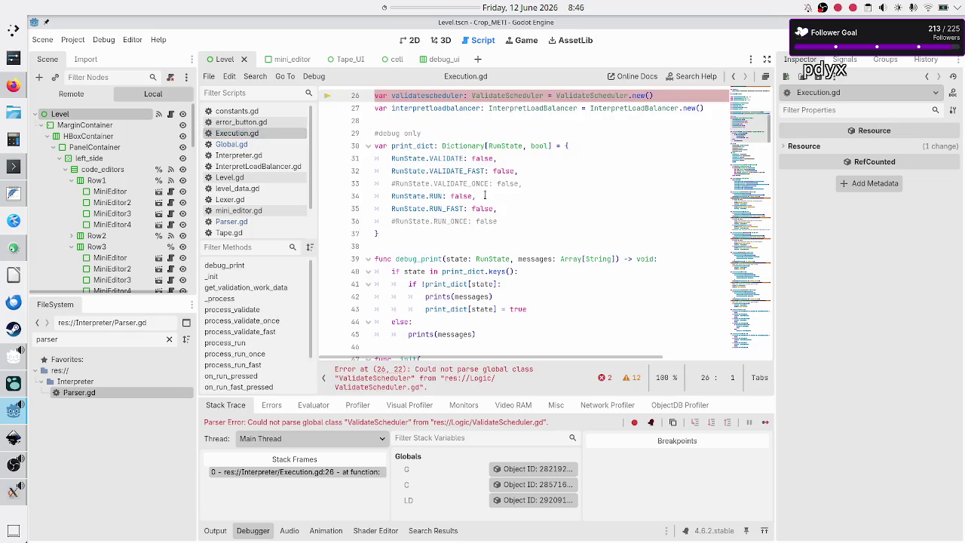
{"action": "scroll", "coordinate": [487, 196], "scroll_direction": "down", "scroll_amount": 4}
{"action": "scroll", "coordinate": [487, 196], "scroll_direction": "up", "scroll_amount": 12}
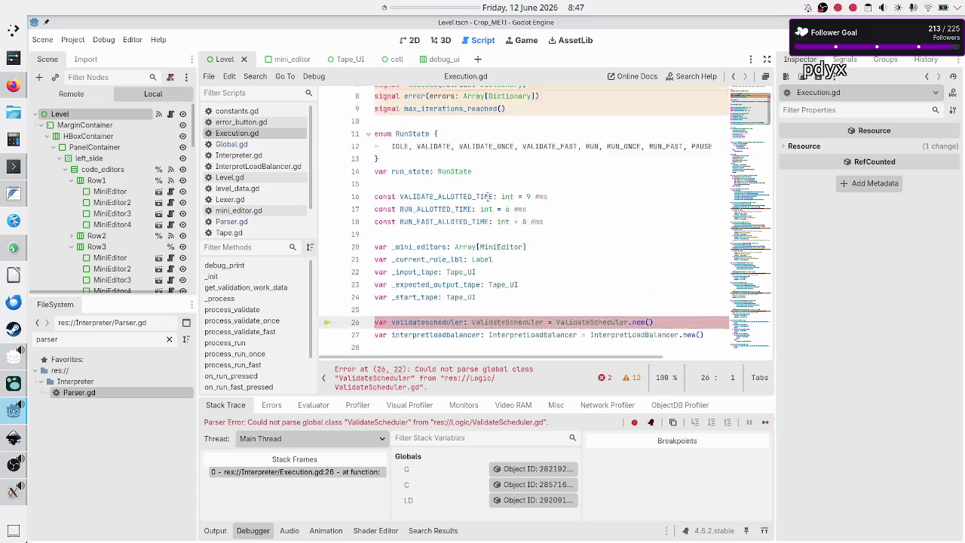
{"action": "scroll", "coordinate": [487, 196], "scroll_direction": "down", "scroll_amount": 1}
{"action": "scroll", "coordinate": [486, 196], "scroll_direction": "down", "scroll_amount": 6}
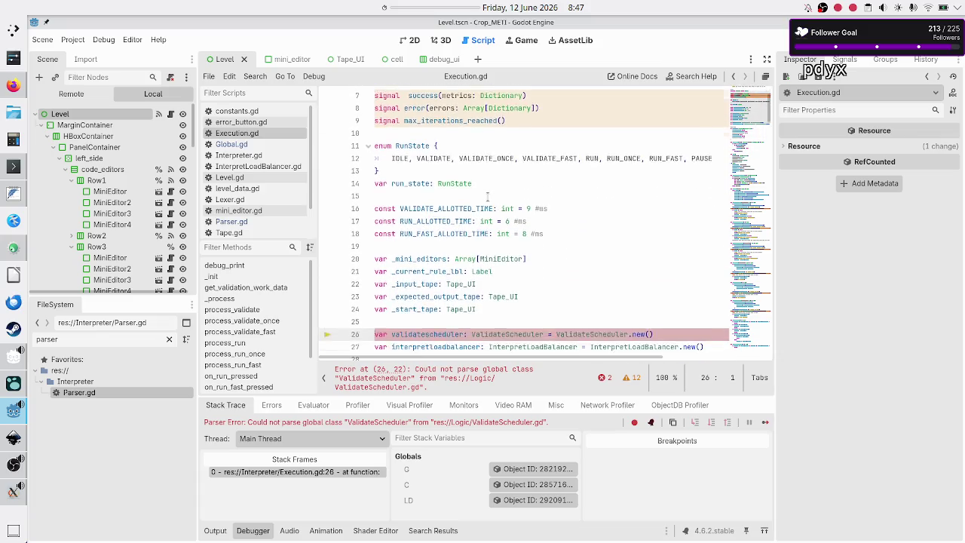
{"action": "scroll", "coordinate": [487, 196], "scroll_direction": "down", "scroll_amount": 7}
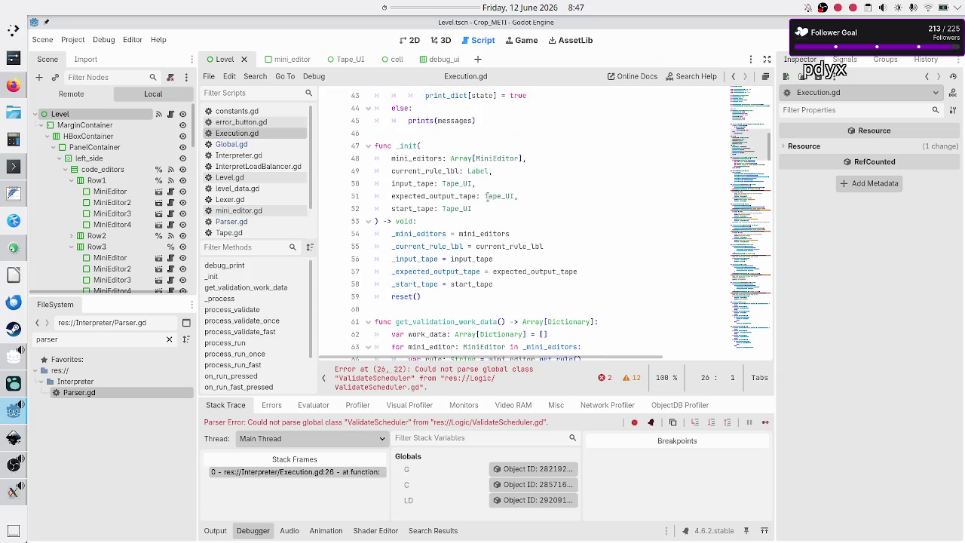
{"action": "scroll", "coordinate": [487, 196], "scroll_direction": "down", "scroll_amount": 5}
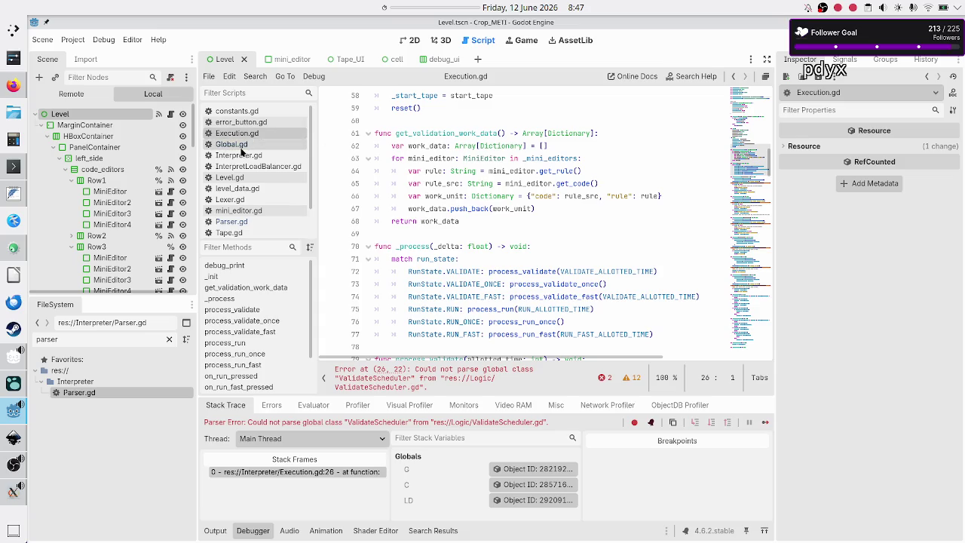
{"action": "scroll", "coordinate": [256, 202], "scroll_direction": "down", "scroll_amount": 2}
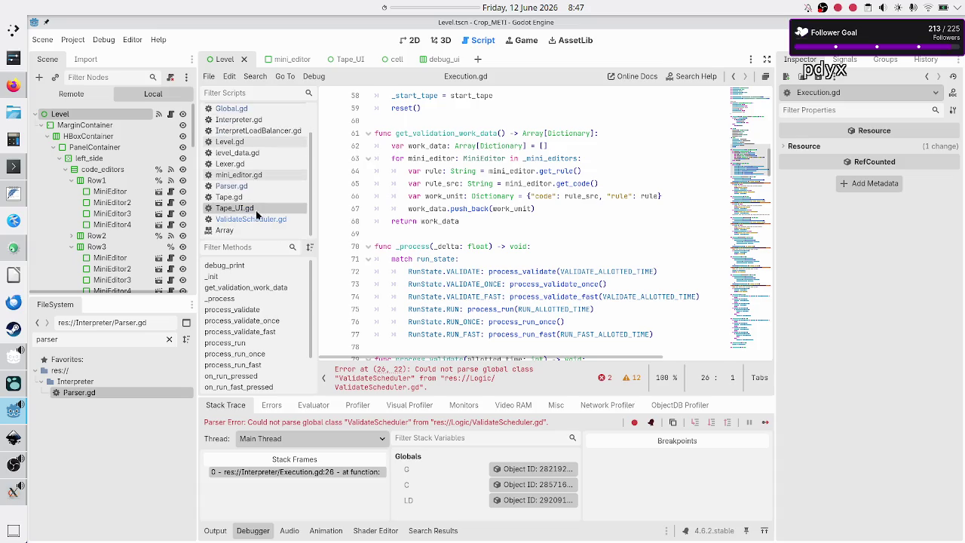
In ValidateScheduler.gd, rename line 67's code variable to rule_code.
{"action": "left_click", "coordinate": [260, 220]}
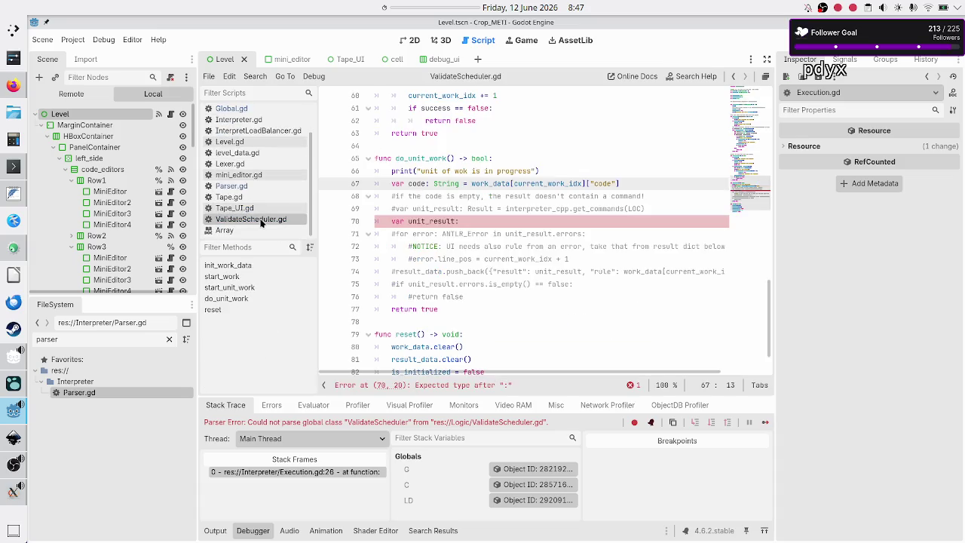
{"action": "left_click", "coordinate": [410, 181]}
{"action": "type", "text": "rule_"}
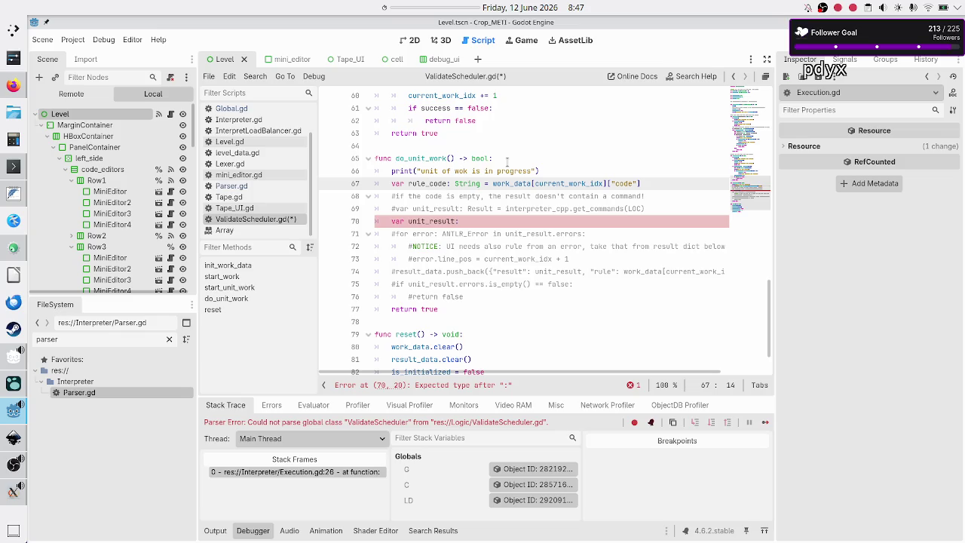
{"action": "key", "text": "Down"}
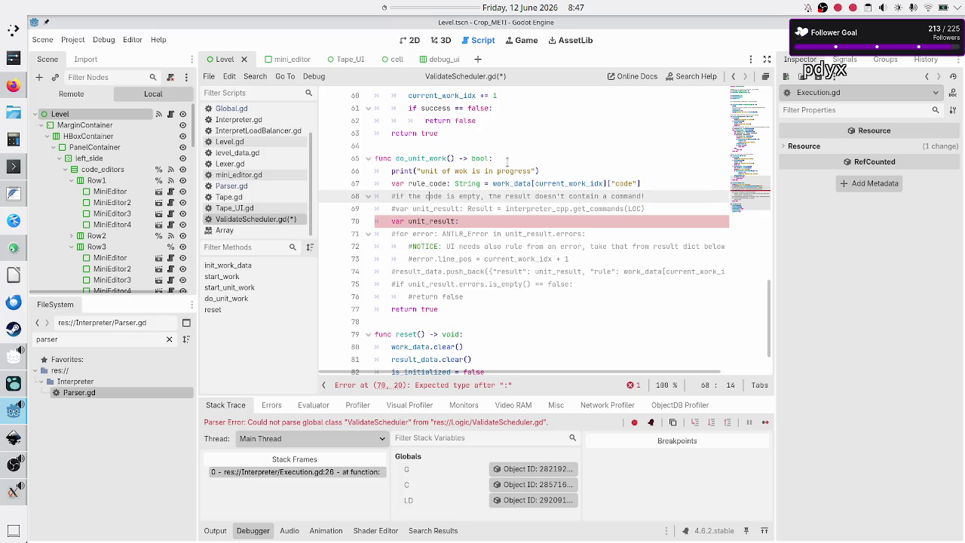
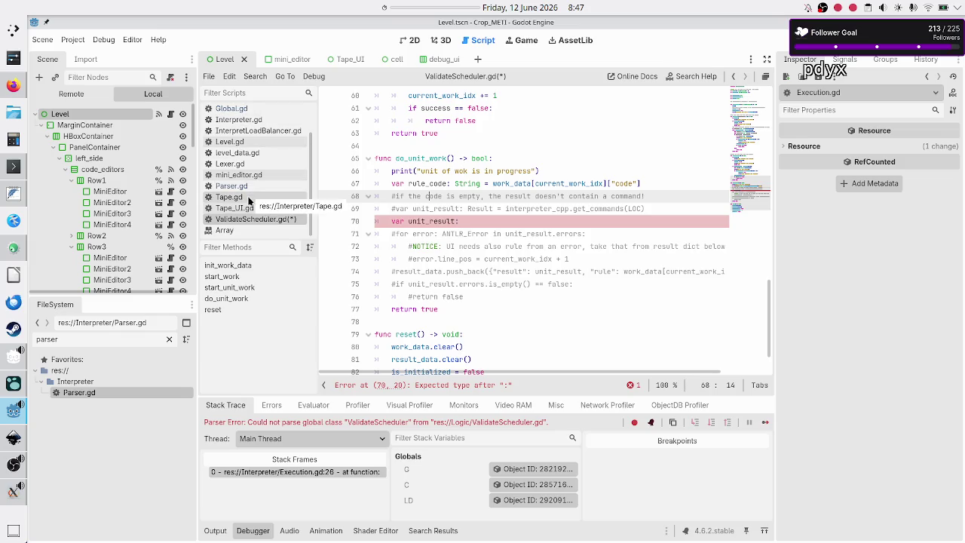
Open Lexer.gd and scroll up to the top of the script.
{"action": "left_click", "coordinate": [256, 163]}
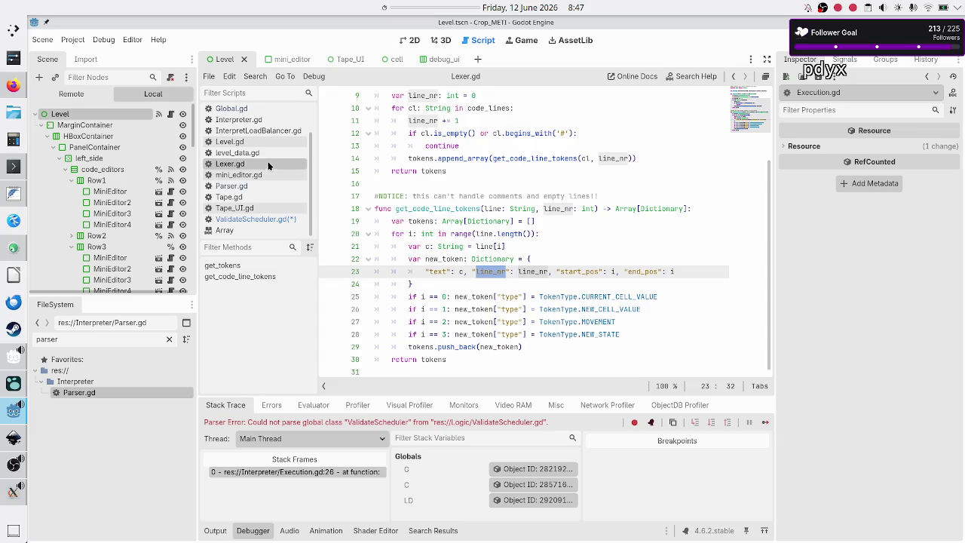
{"action": "left_click", "coordinate": [416, 196]}
{"action": "scroll", "coordinate": [416, 196], "scroll_direction": "up", "scroll_amount": 3}
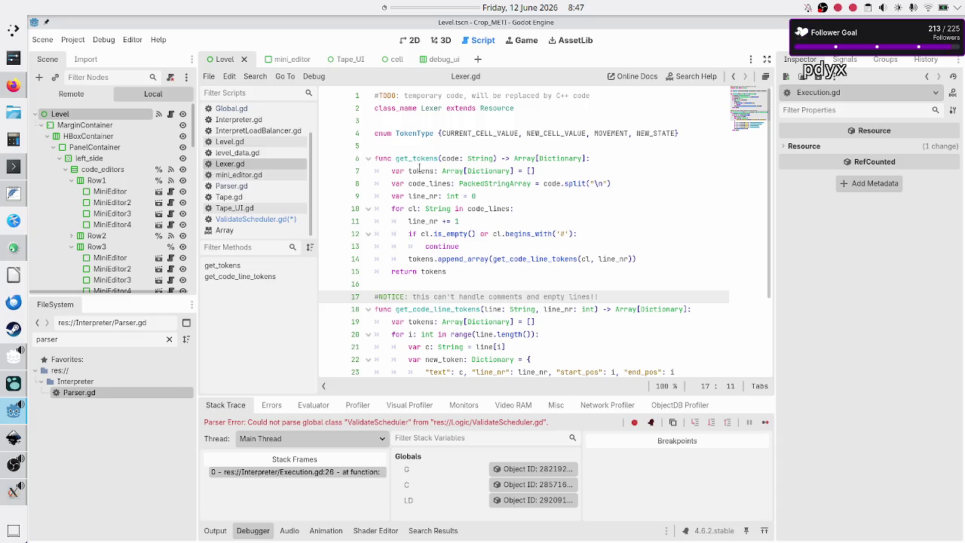
Examine get_tokens and its empty tokens array on line 7, then open Parser.gd.
{"action": "double_click", "coordinate": [419, 161]}
{"action": "double_click", "coordinate": [430, 171]}
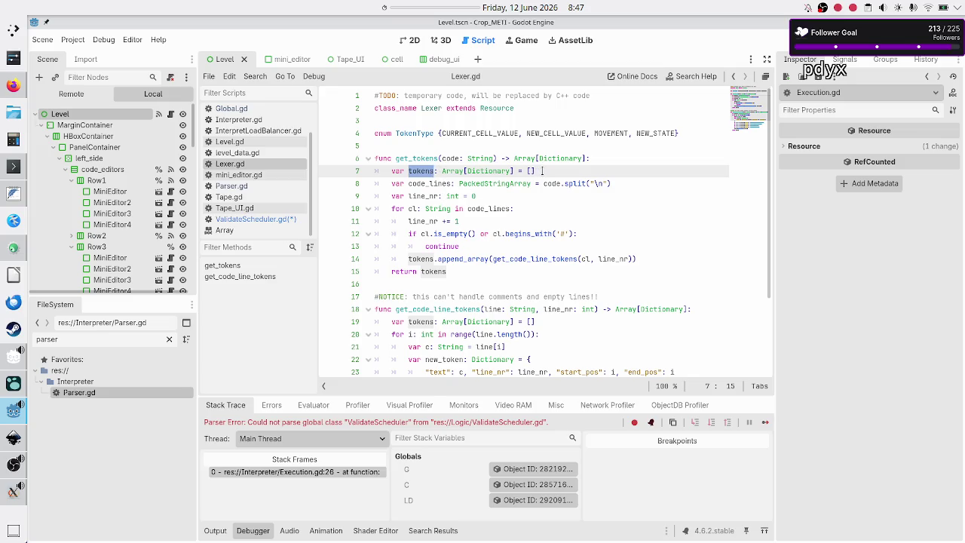
{"action": "left_click_drag", "start_coordinate": [542, 171], "coordinate": [518, 171]}
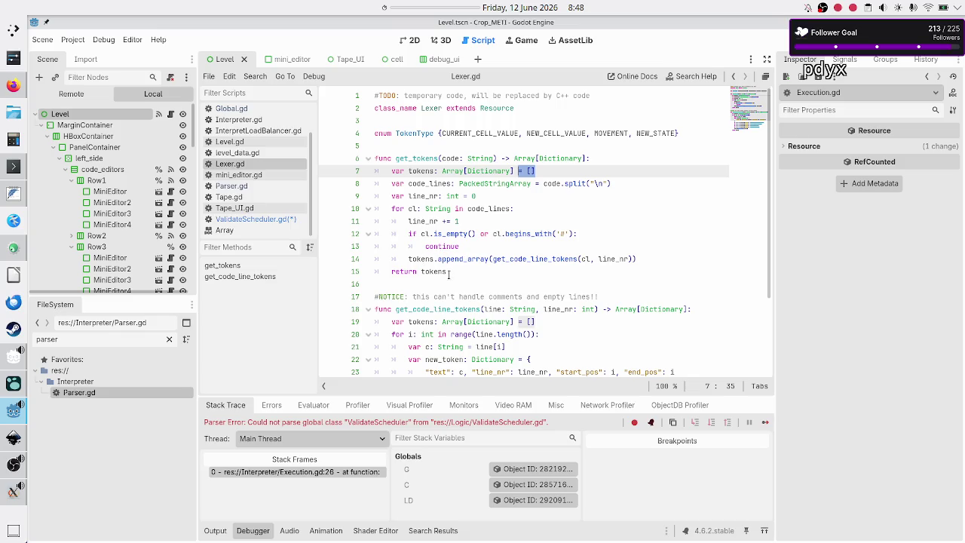
{"action": "left_click", "coordinate": [564, 169]}
{"action": "left_click", "coordinate": [262, 186]}
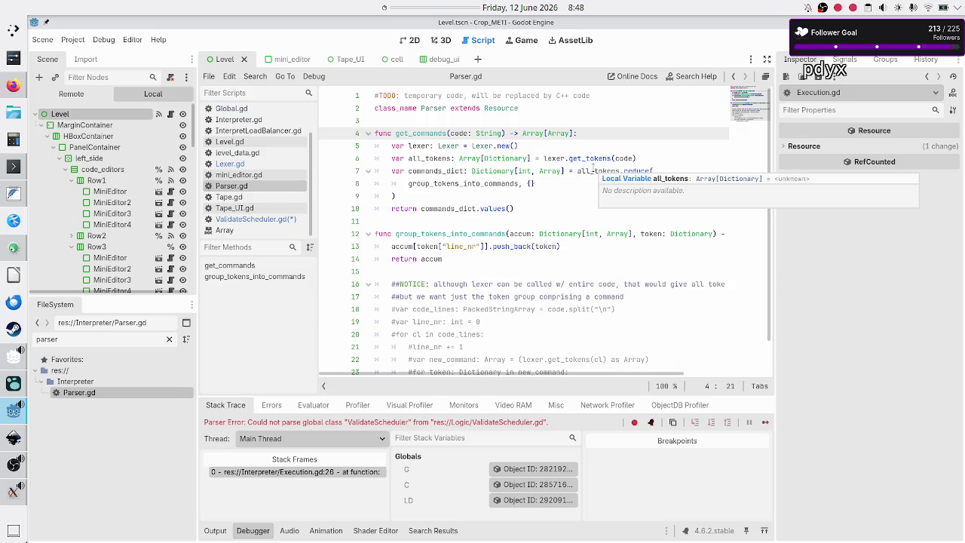
Inspect all_tokens, Array and reduce in get_commands, then open the Array help at reduce().
{"action": "double_click", "coordinate": [423, 158]}
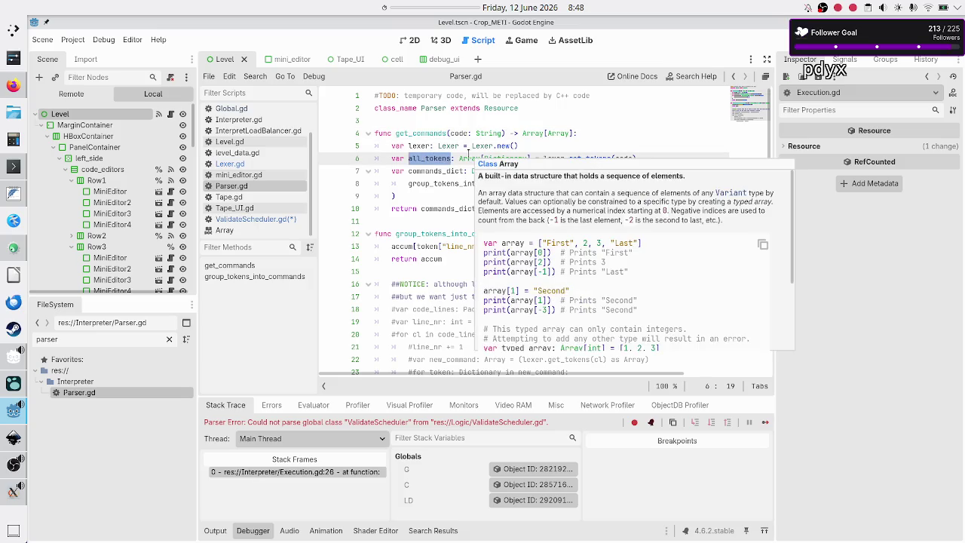
{"action": "double_click", "coordinate": [467, 155]}
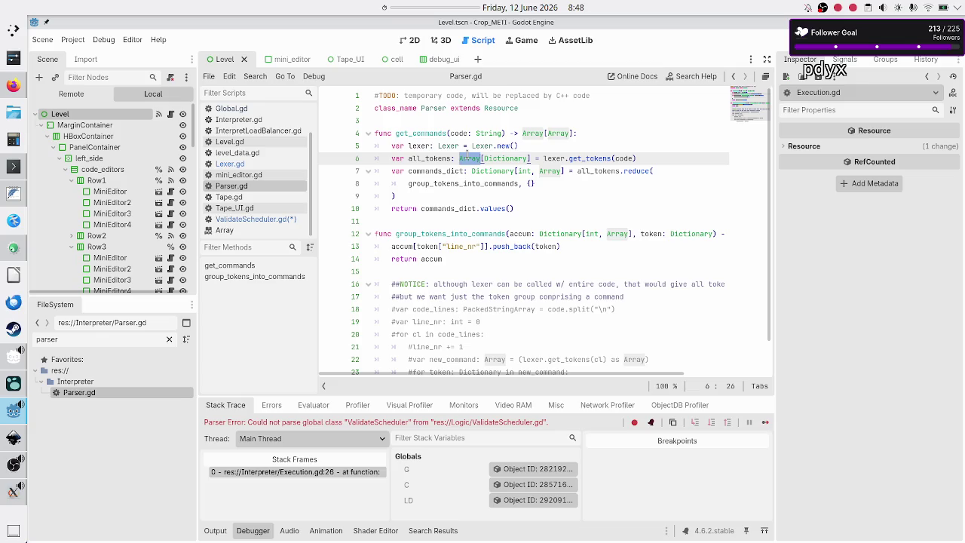
{"action": "double_click", "coordinate": [608, 171]}
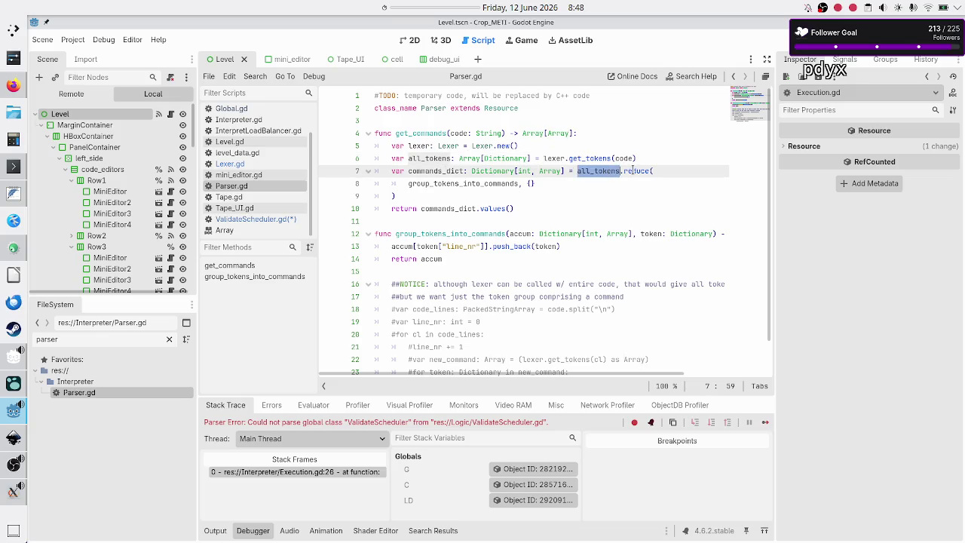
{"action": "double_click", "coordinate": [633, 171]}
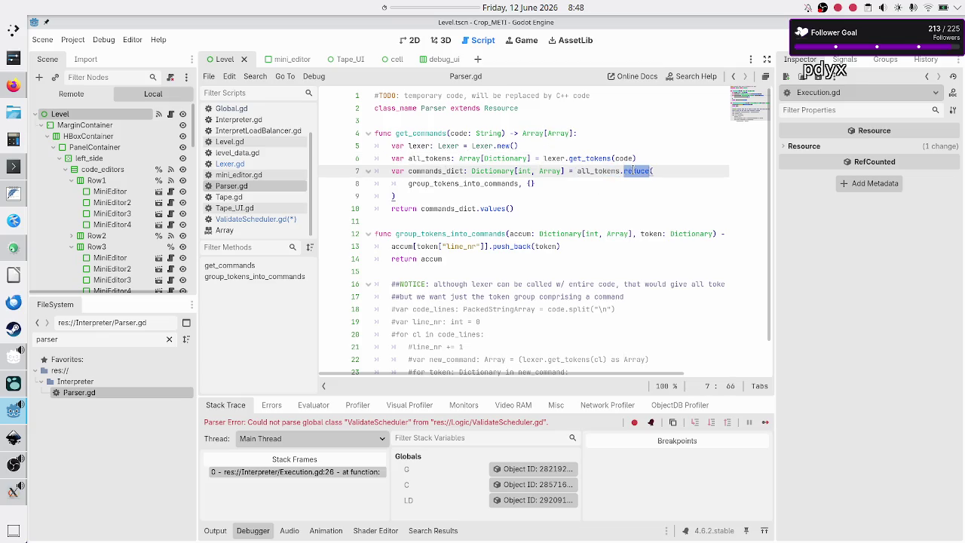
{"action": "double_click", "coordinate": [603, 171]}
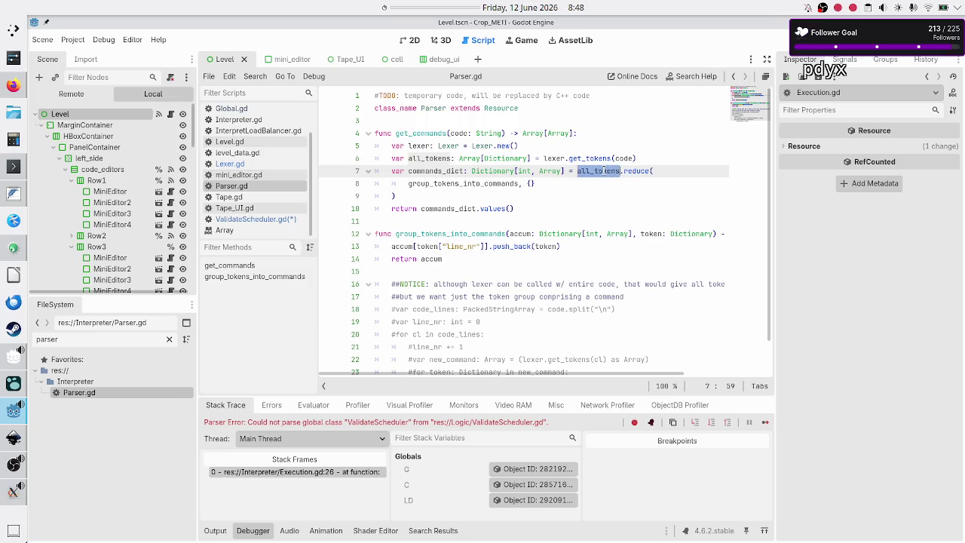
{"action": "left_click", "coordinate": [239, 231]}
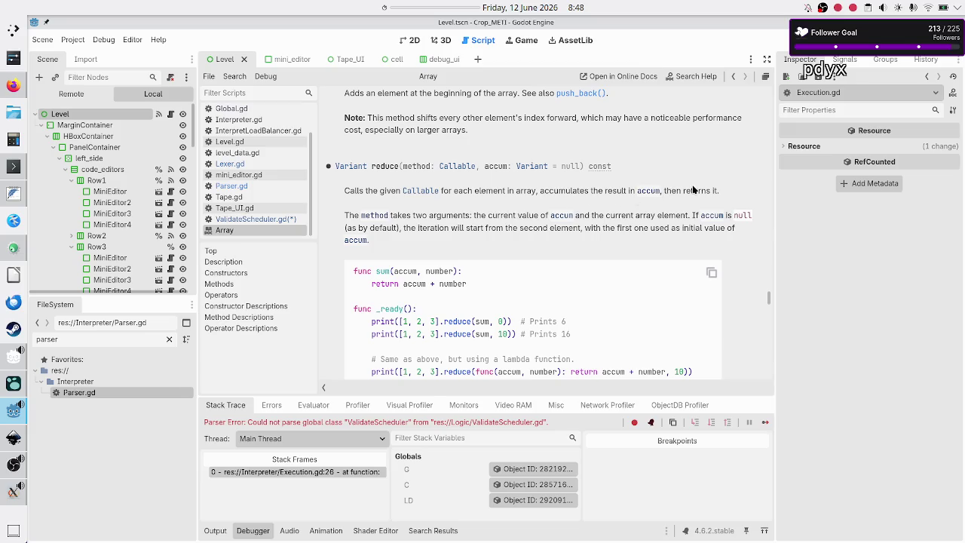
Read the Array reduce() description and examples, then switch to ValidateScheduler.gd.
{"action": "left_click_drag", "start_coordinate": [719, 191], "coordinate": [685, 191]}
{"action": "scroll", "coordinate": [600, 218], "scroll_direction": "down", "scroll_amount": 4}
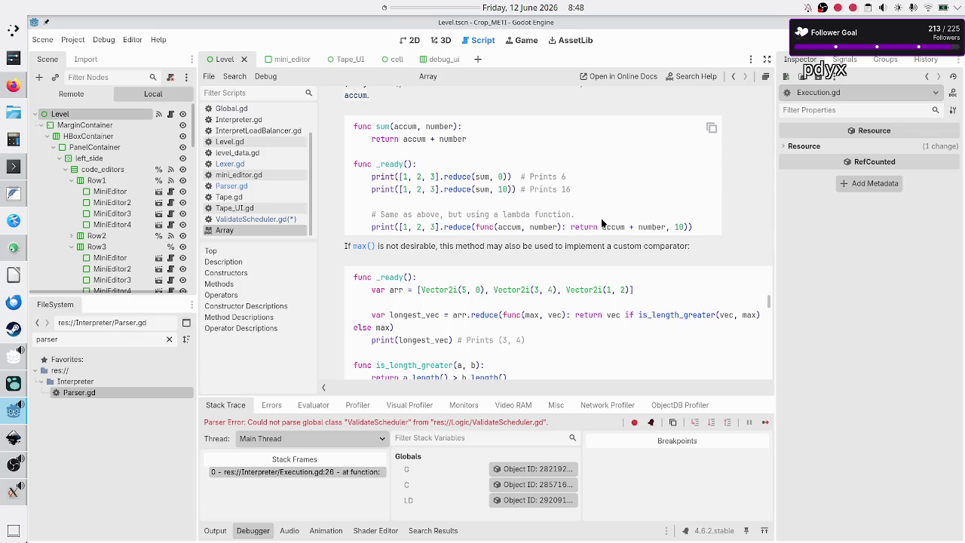
{"action": "scroll", "coordinate": [601, 221], "scroll_direction": "down", "scroll_amount": 1}
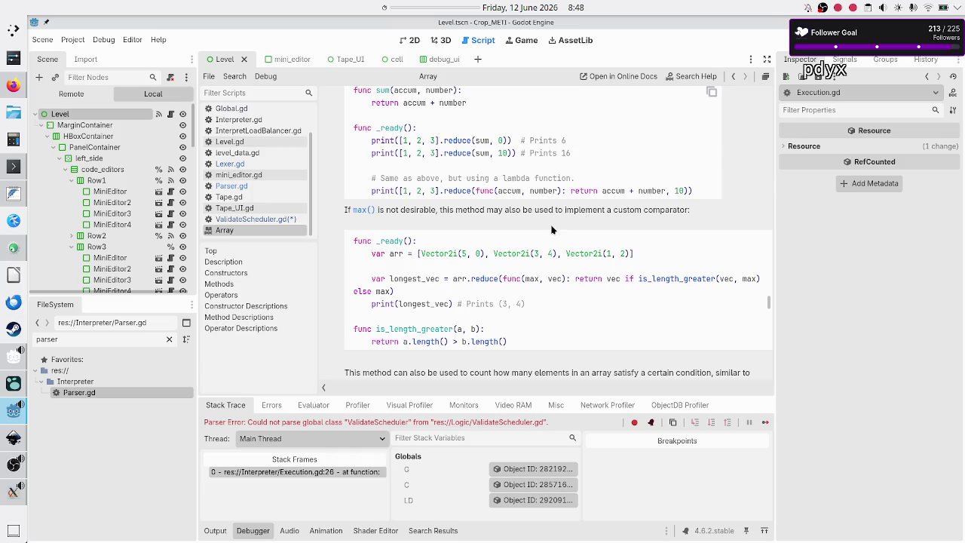
{"action": "scroll", "coordinate": [551, 230], "scroll_direction": "down", "scroll_amount": 1}
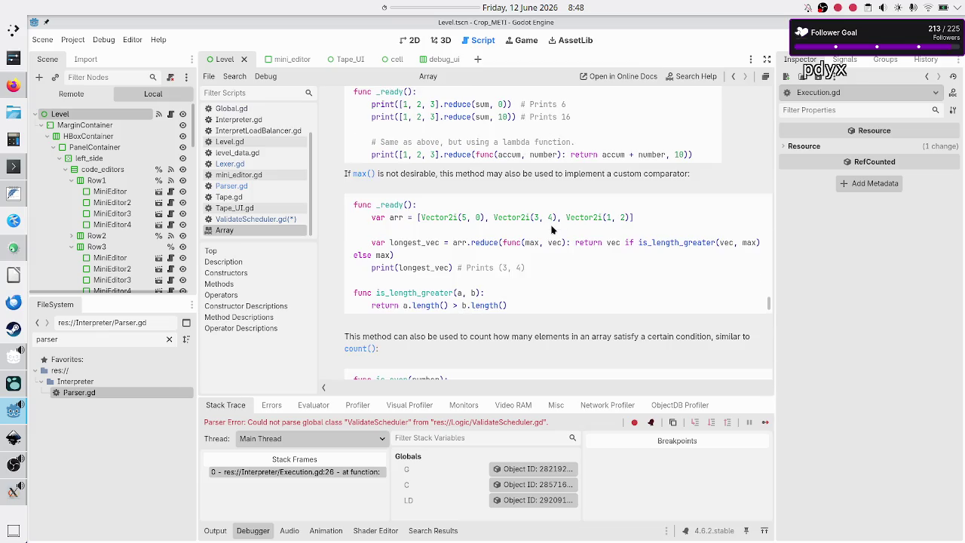
{"action": "scroll", "coordinate": [551, 230], "scroll_direction": "down", "scroll_amount": 1}
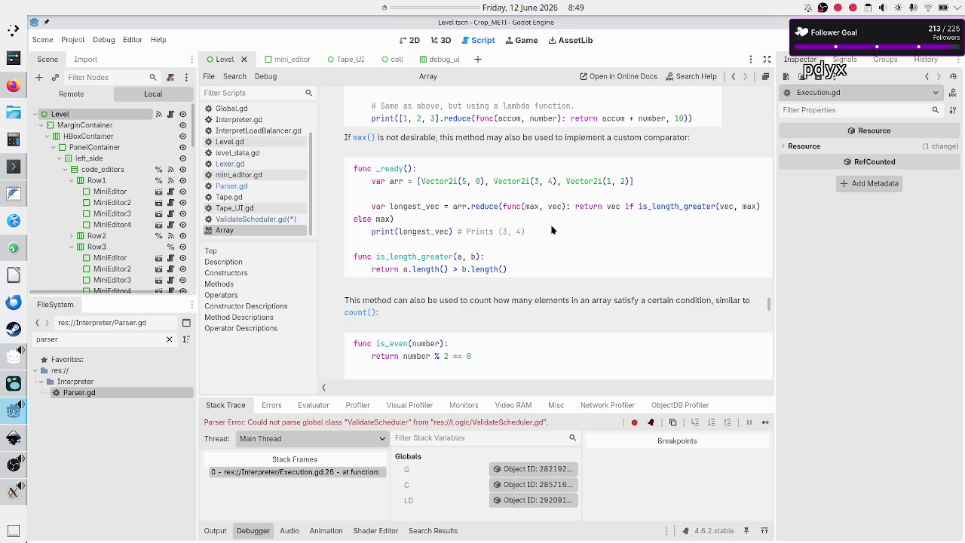
{"action": "scroll", "coordinate": [551, 230], "scroll_direction": "down", "scroll_amount": 3}
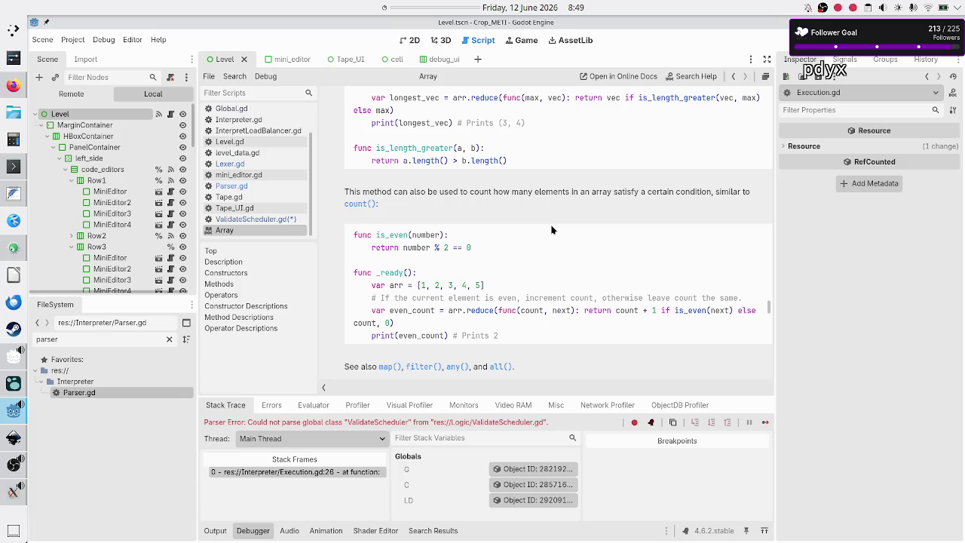
{"action": "scroll", "coordinate": [551, 229], "scroll_direction": "down", "scroll_amount": 1}
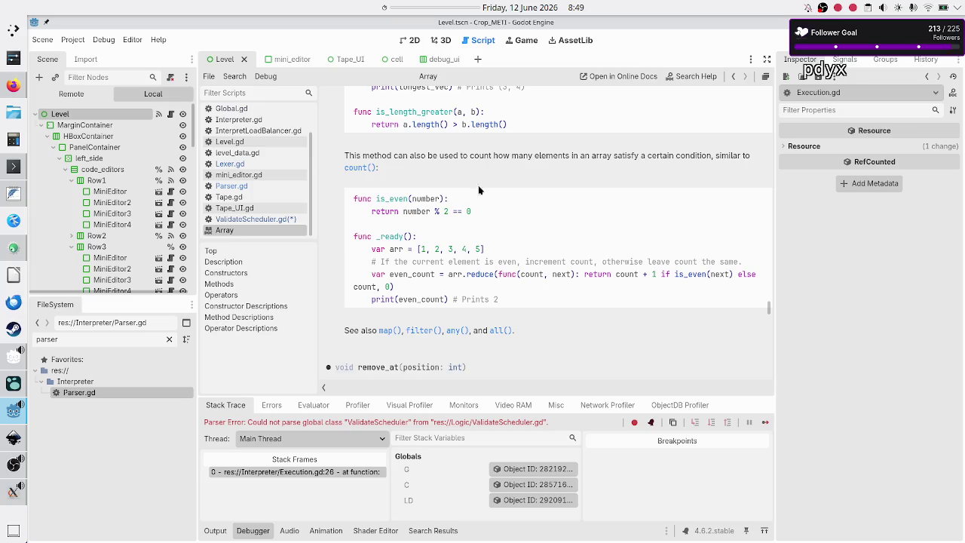
{"action": "left_click", "coordinate": [268, 219]}
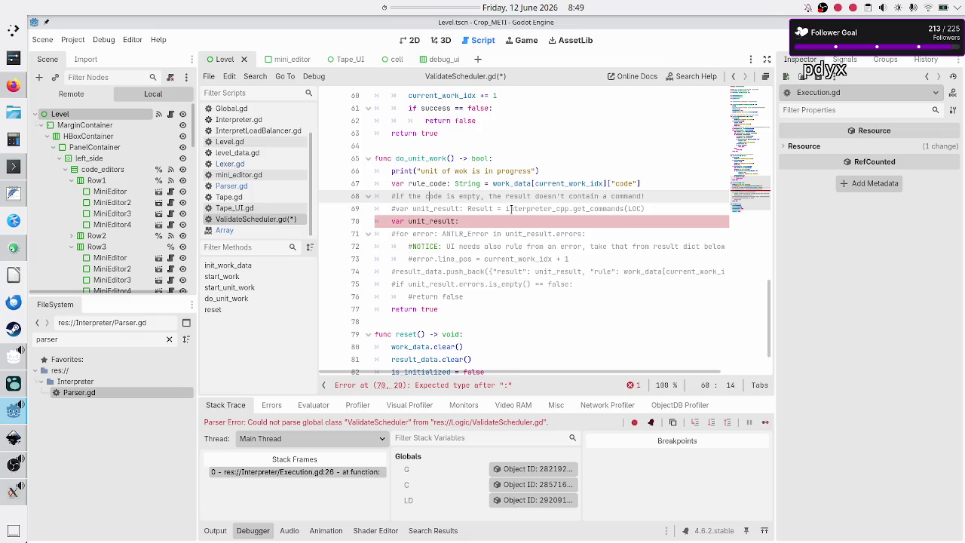
Back in Parser.gd, inspect all_tokens, commands_dict and the values() call in get_commands.
{"action": "left_click", "coordinate": [254, 186]}
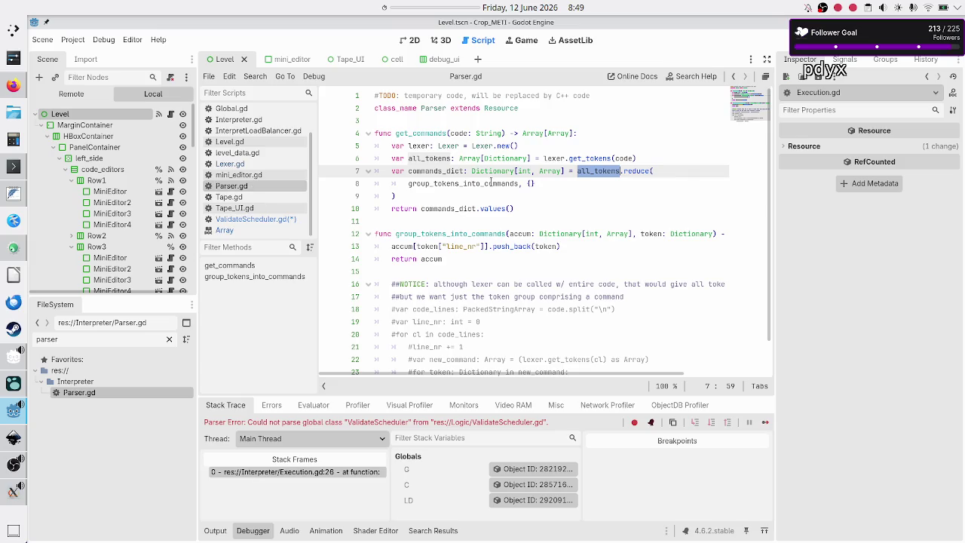
{"action": "key", "text": "Right"}
{"action": "key", "text": "Right"}
{"action": "key", "text": "Right"}
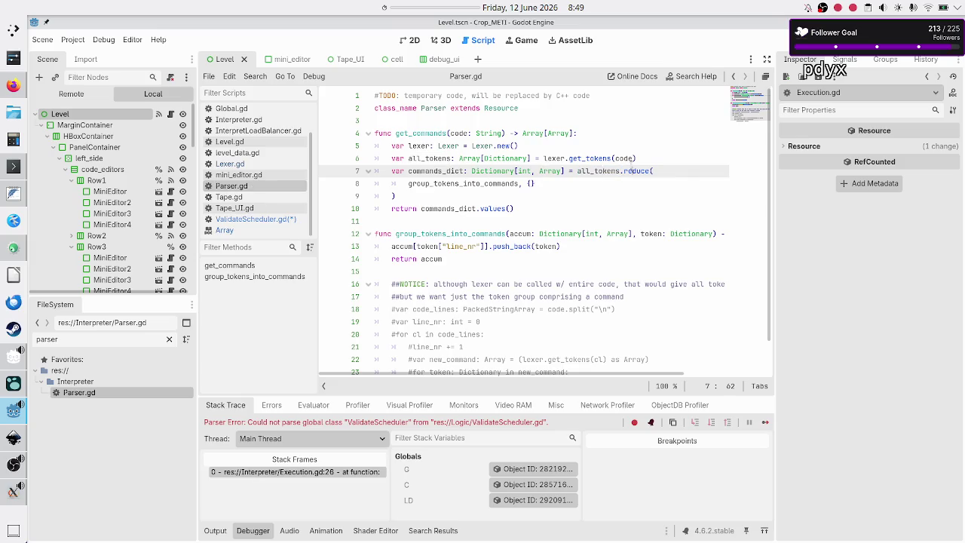
{"action": "double_click", "coordinate": [597, 171]}
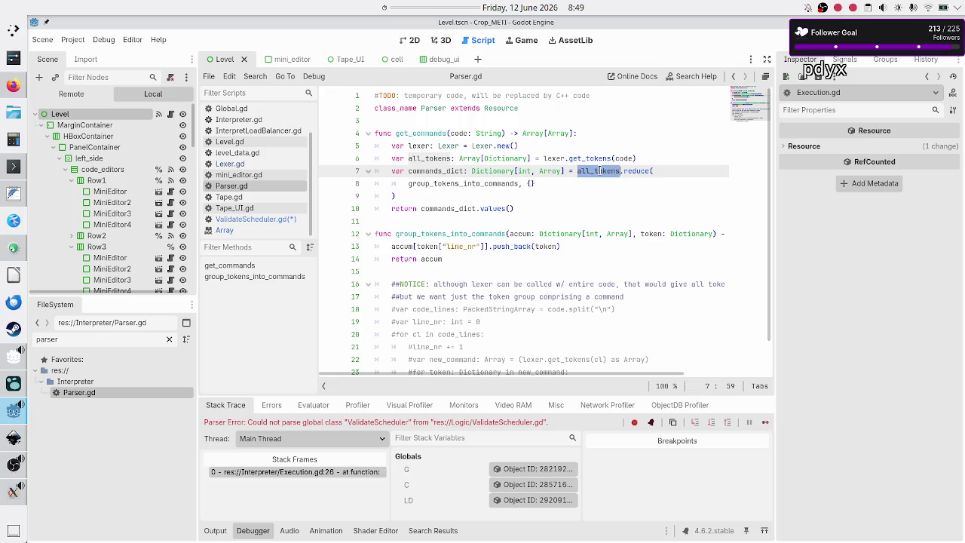
{"action": "left_click", "coordinate": [528, 183]}
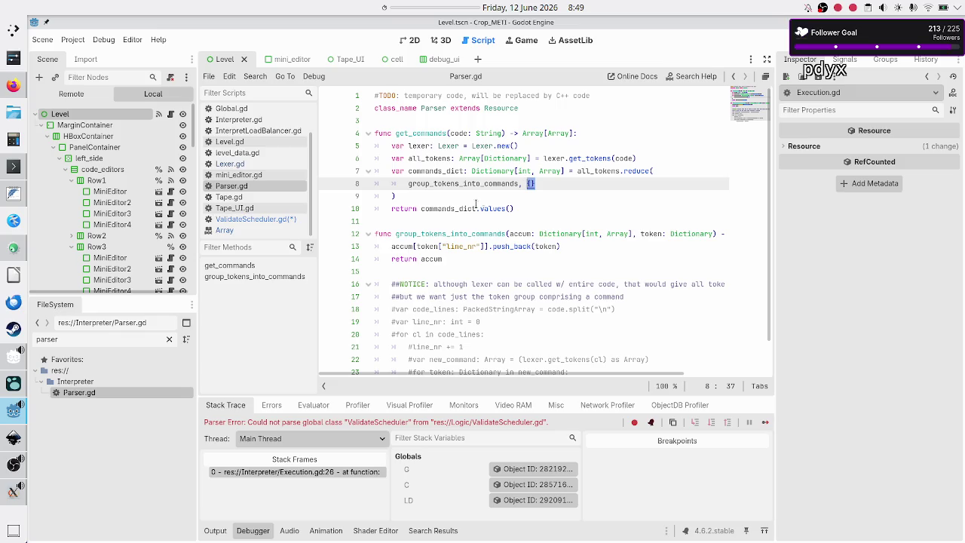
{"action": "double_click", "coordinate": [476, 208]}
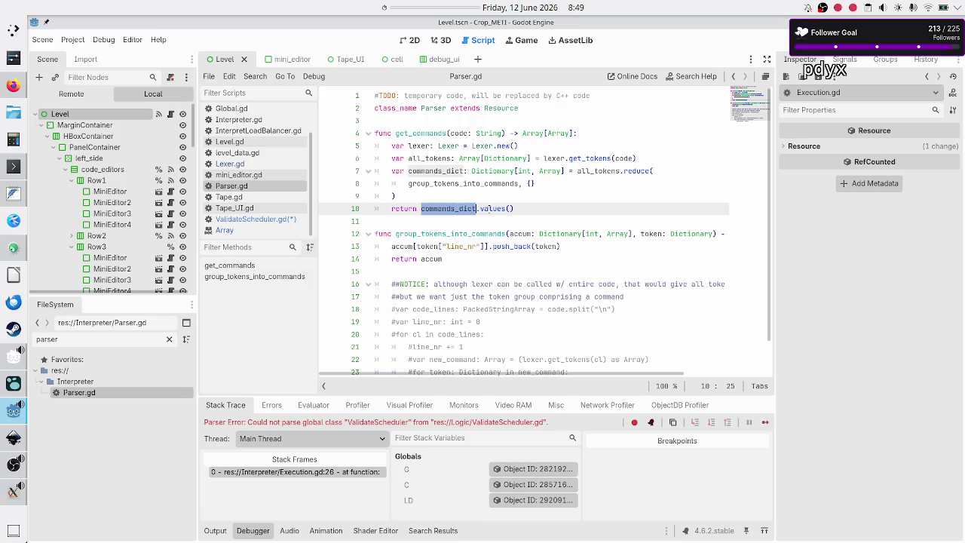
{"action": "double_click", "coordinate": [495, 208]}
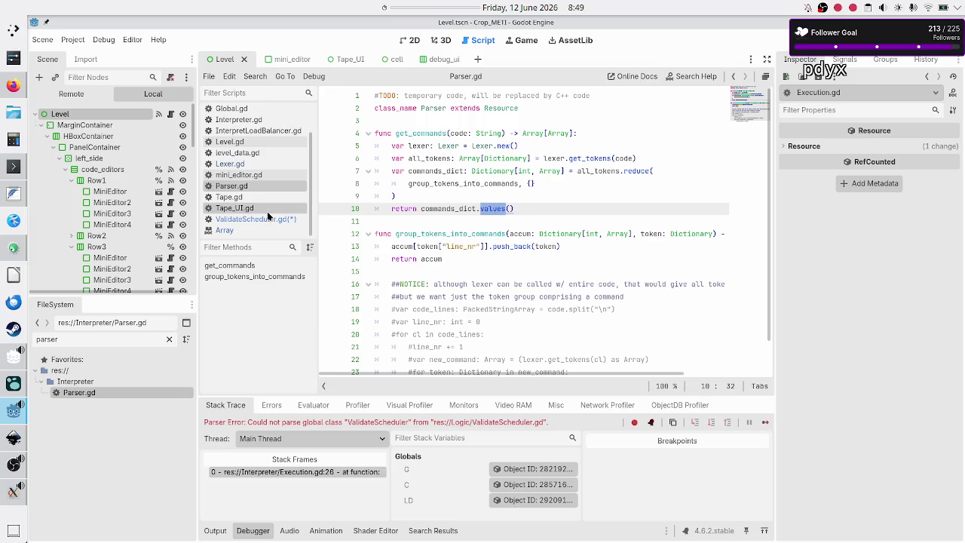
Open the Dictionary class documentation by searching for 'dict'.
{"action": "left_click", "coordinate": [696, 76]}
{"action": "type", "text": "dict"}
{"action": "key", "text": "Return"}
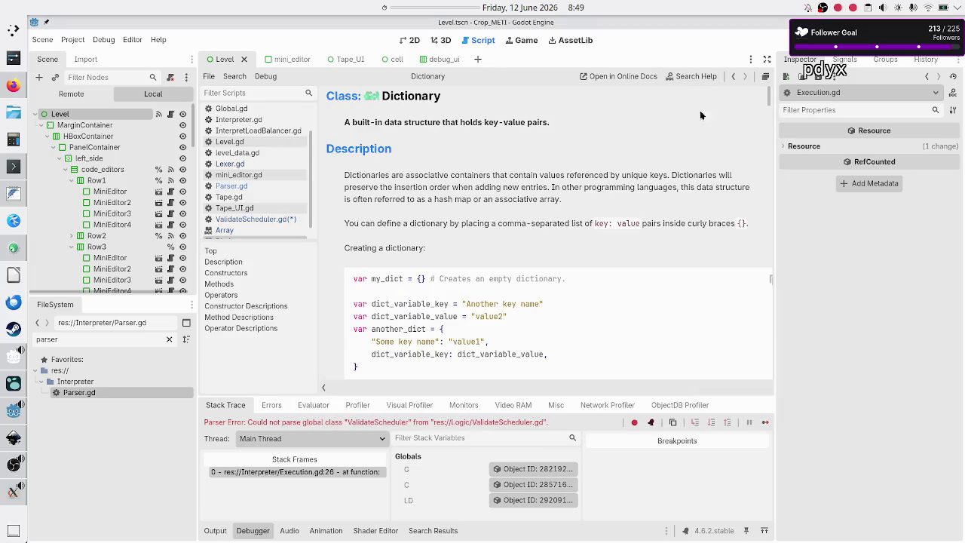
Search the Dictionary page for 'values' to read values(), then return to ValidateScheduler.gd.
{"action": "key", "text": "ctrl+f"}
{"action": "type", "text": "values"}
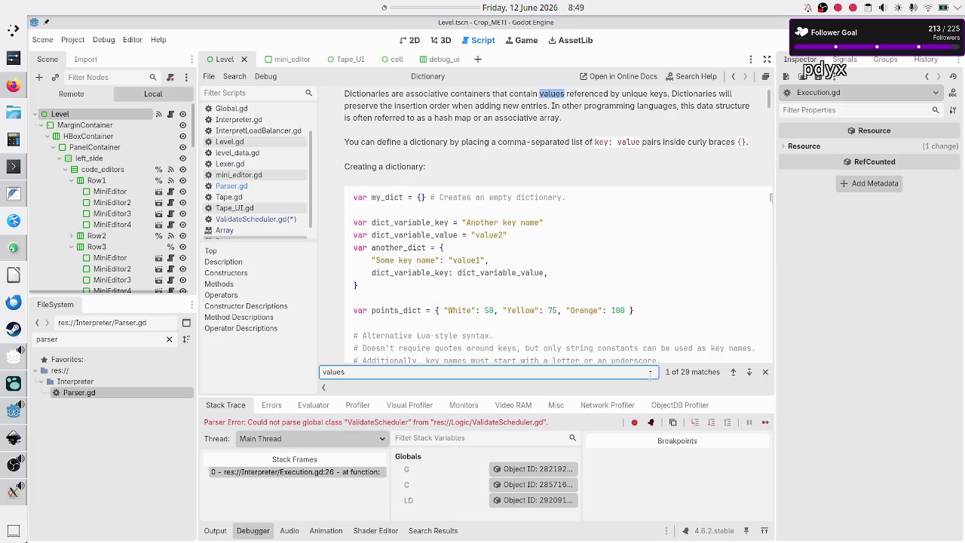
{"action": "left_click", "coordinate": [749, 372]}
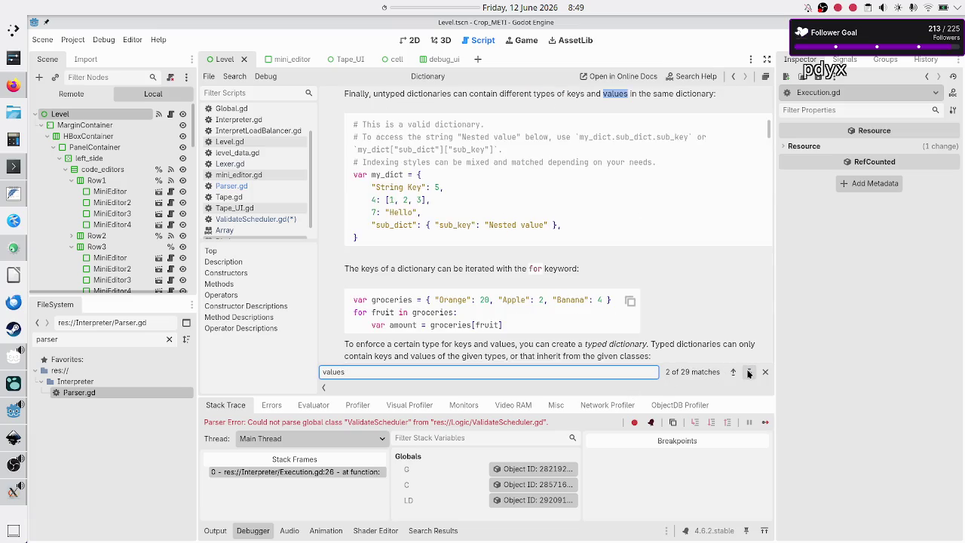
{"action": "left_click", "coordinate": [749, 372]}
{"action": "left_click", "coordinate": [748, 372]}
{"action": "left_click", "coordinate": [748, 372]}
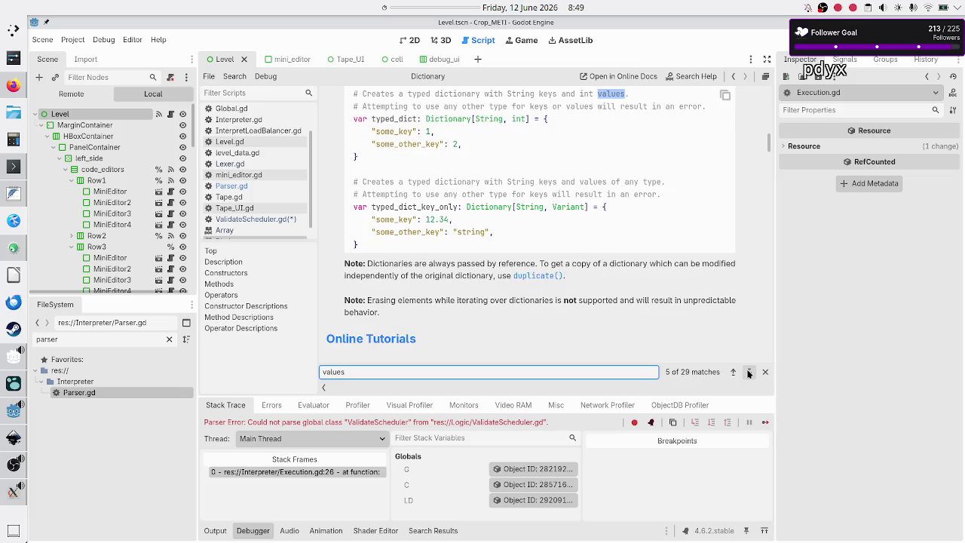
{"action": "left_click", "coordinate": [748, 372]}
{"action": "left_click", "coordinate": [749, 371]}
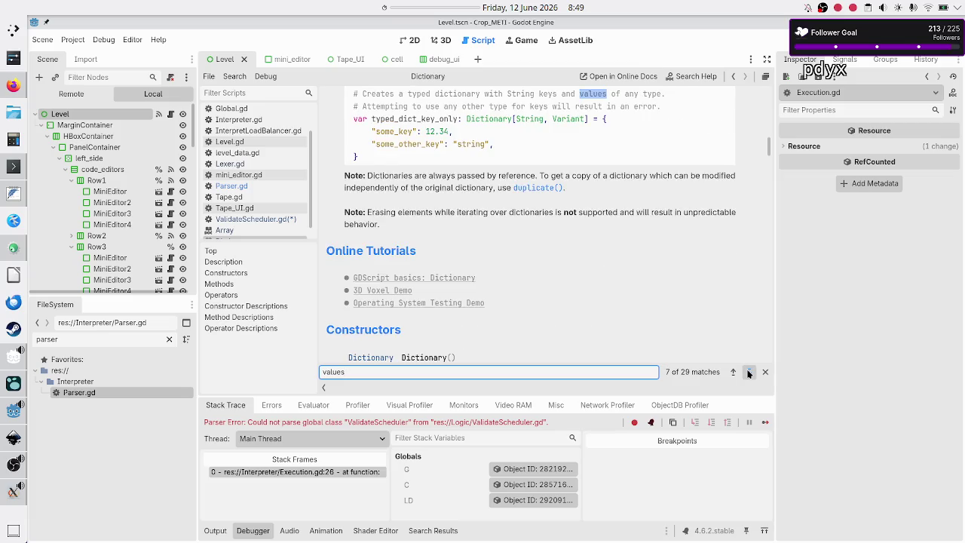
{"action": "left_click", "coordinate": [748, 372]}
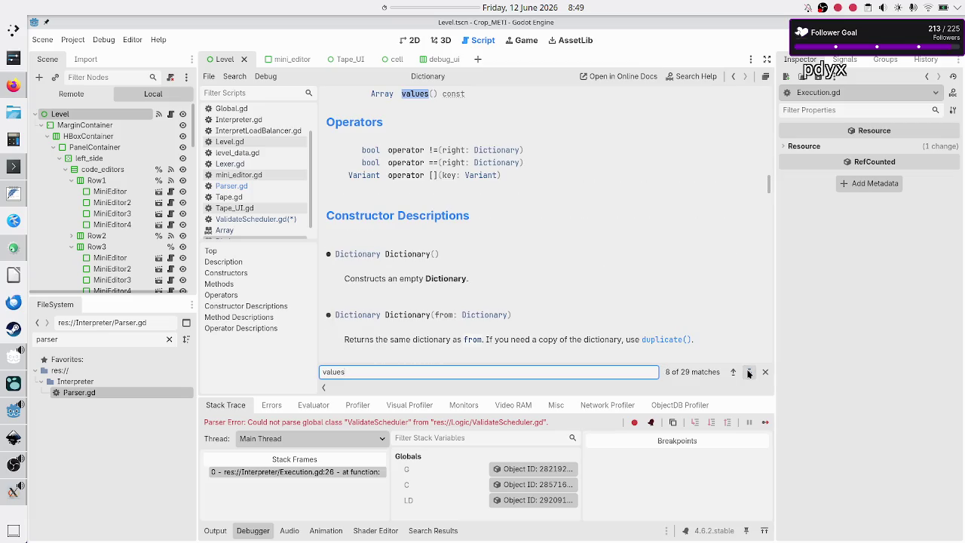
{"action": "left_click", "coordinate": [415, 98]}
{"action": "scroll", "coordinate": [412, 97], "scroll_direction": "down", "scroll_amount": 10}
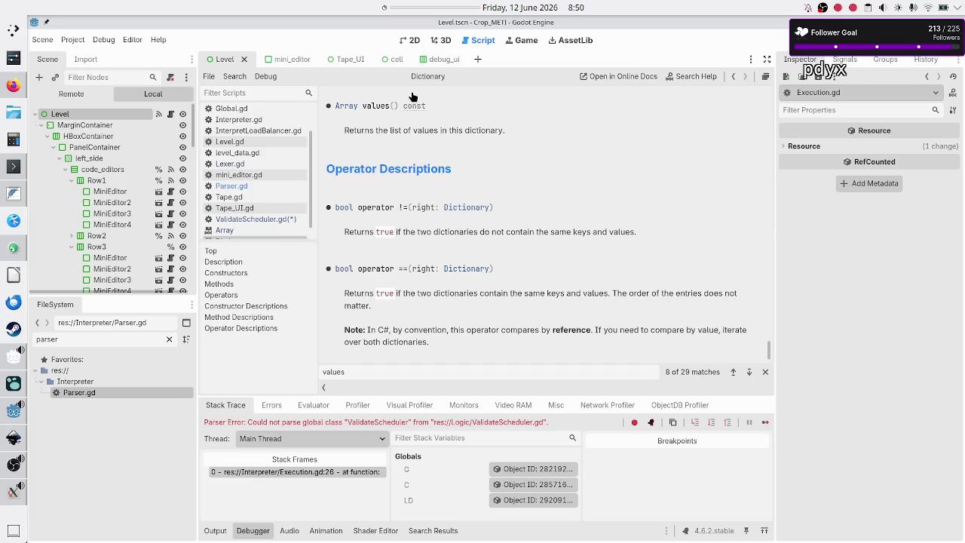
{"action": "left_click", "coordinate": [283, 220]}
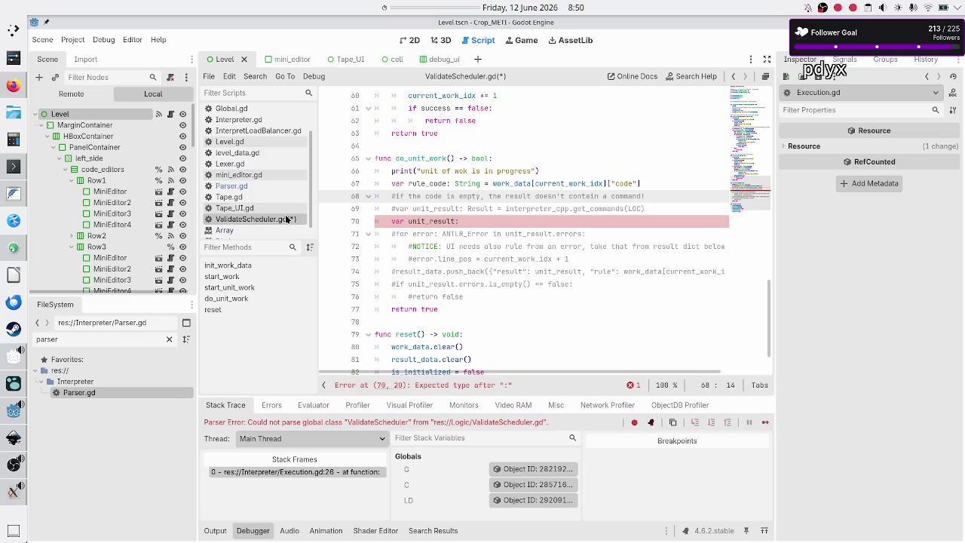
{"action": "left_click", "coordinate": [291, 187]}
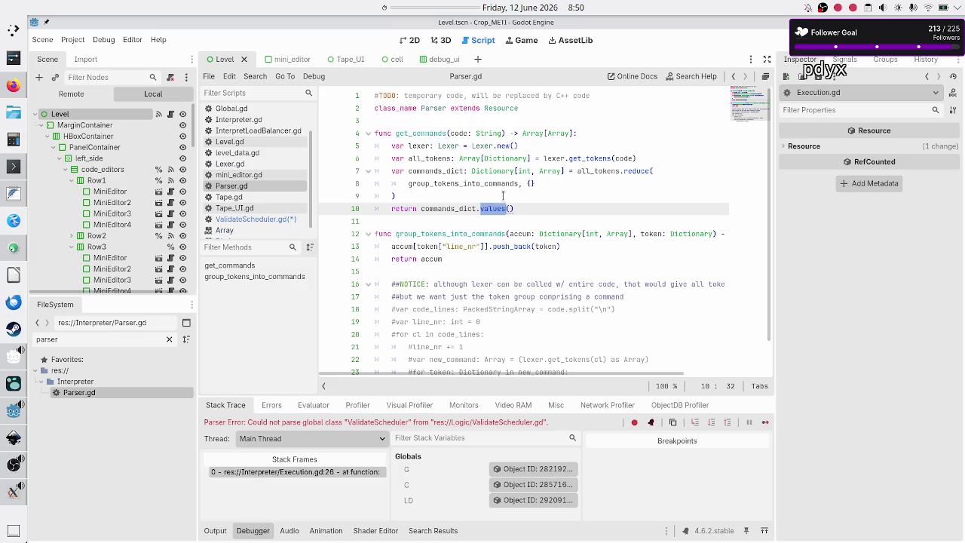
{"action": "left_click", "coordinate": [429, 209]}
{"action": "mouse_move", "coordinate": [559, 138]}
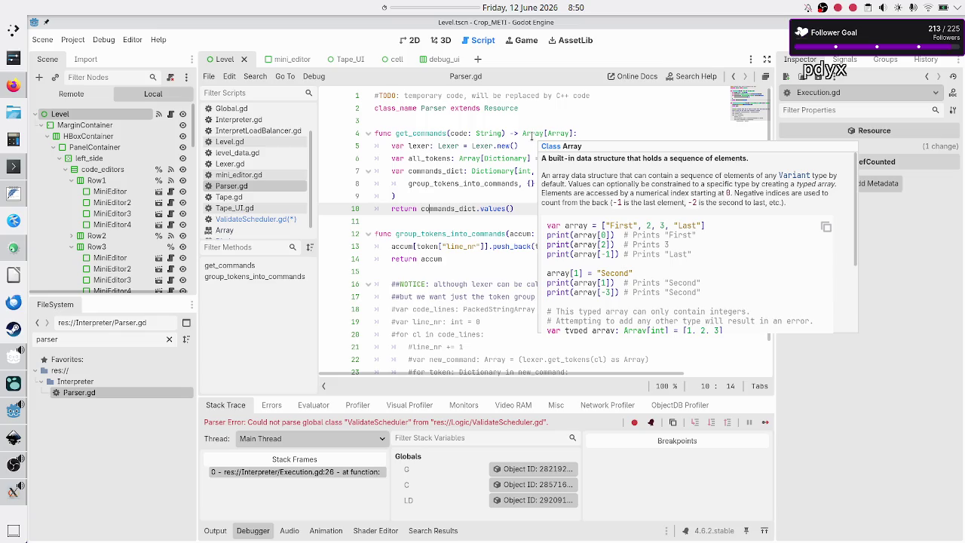
{"action": "double_click", "coordinate": [529, 133]}
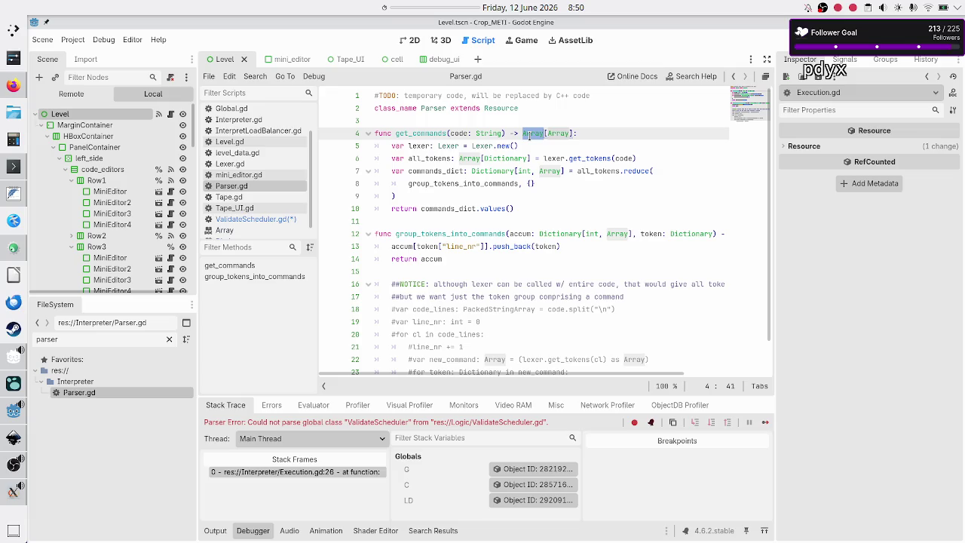
{"action": "left_click", "coordinate": [530, 134]}
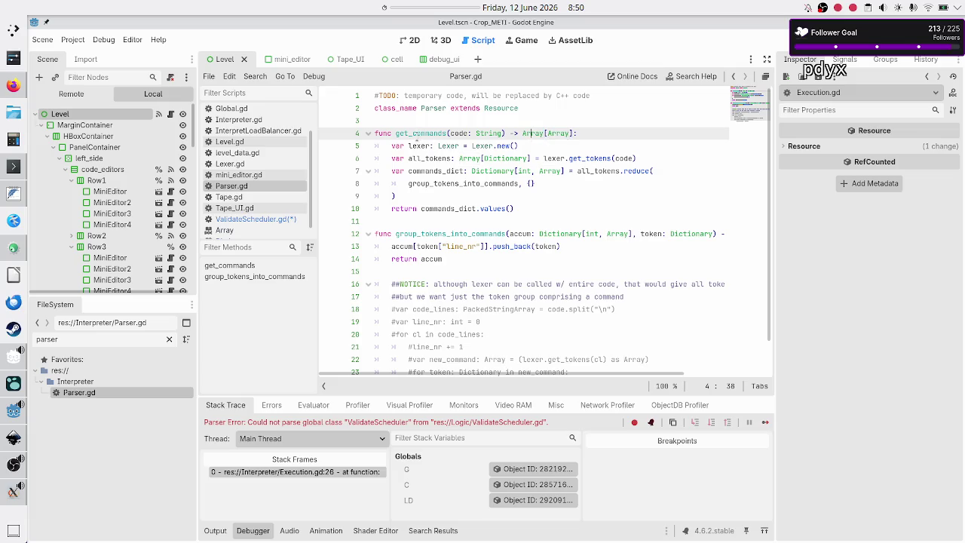
{"action": "double_click", "coordinate": [419, 133]}
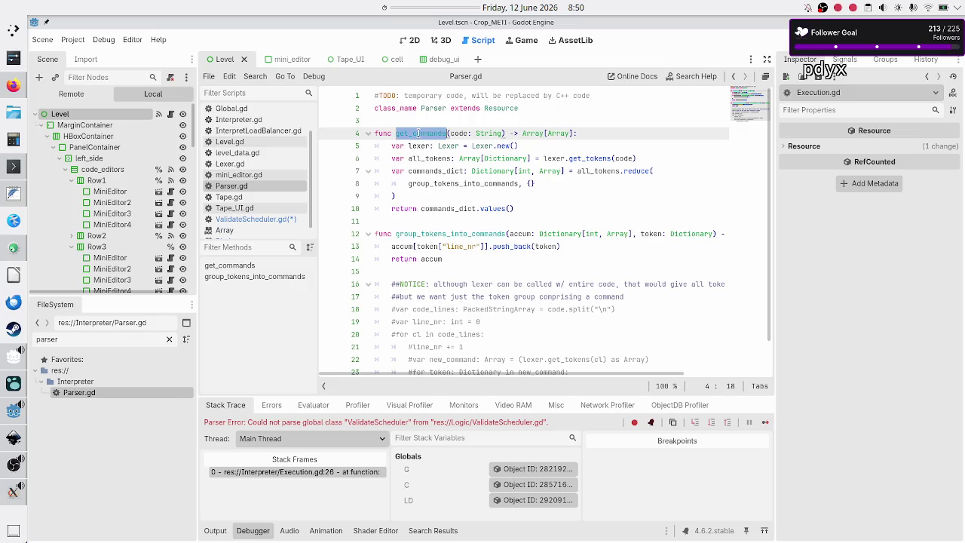
{"action": "left_click", "coordinate": [252, 219]}
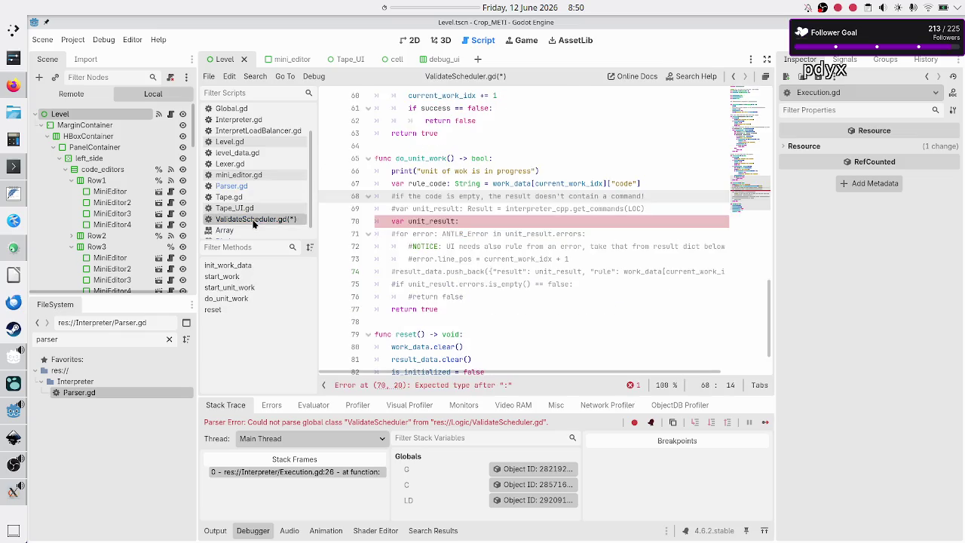
Give the line 70 variable the type Array[Array].
{"action": "double_click", "coordinate": [434, 221]}
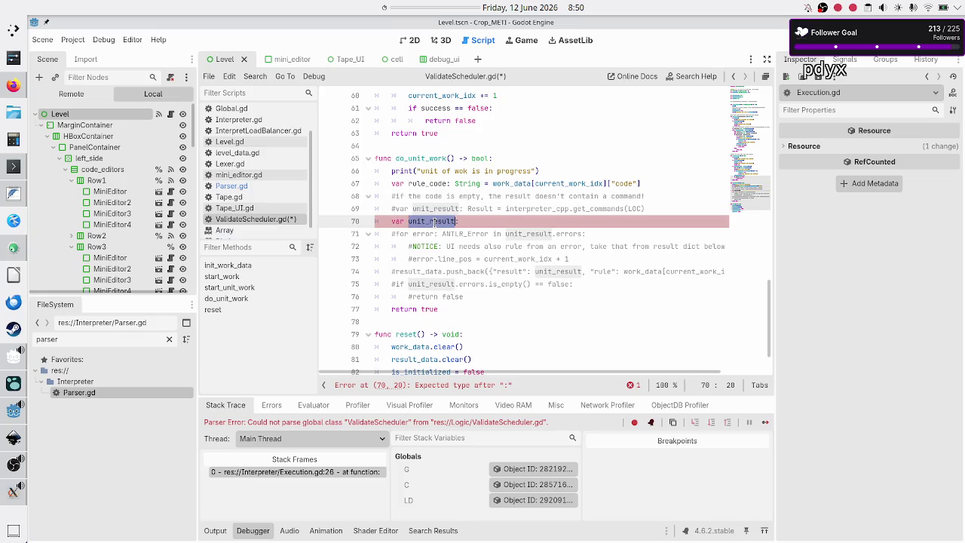
{"action": "left_click", "coordinate": [475, 221]}
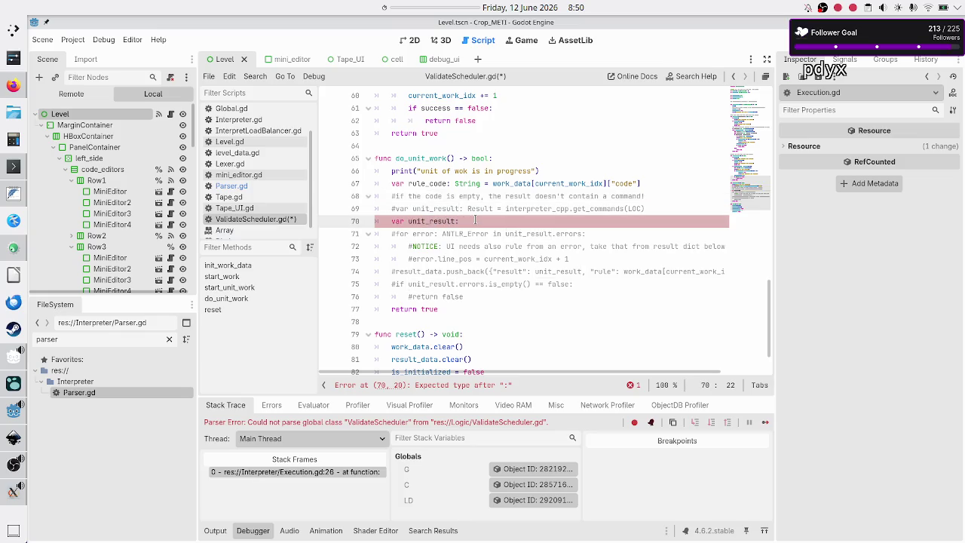
{"action": "type", "text": "Array"}
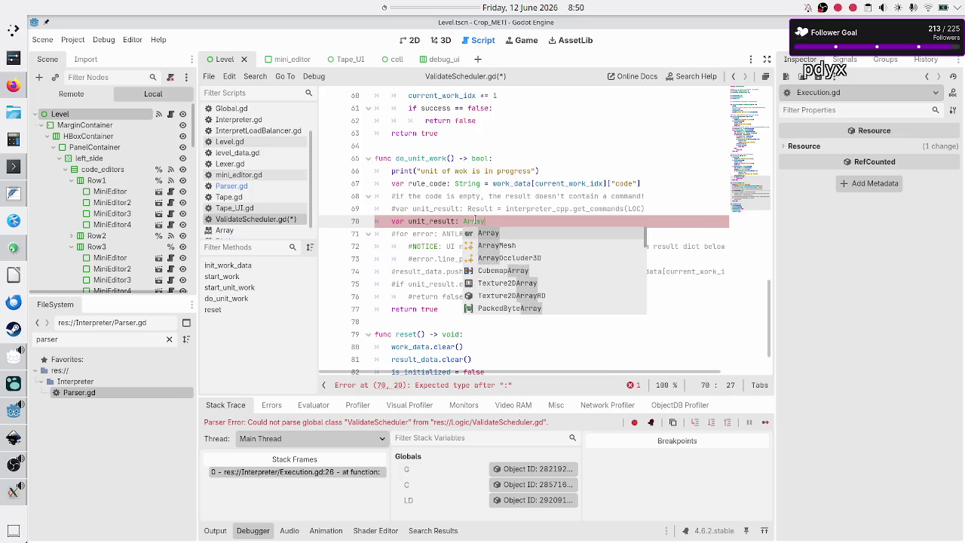
{"action": "type", "text": "[Array"}
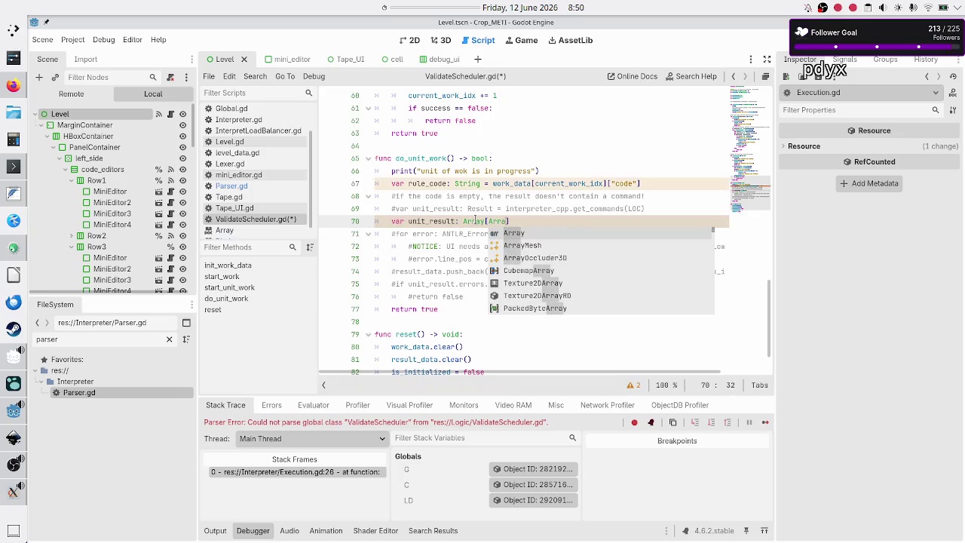
{"action": "key", "text": "Escape"}
{"action": "key", "text": "Up"}
{"action": "key", "text": "Up"}
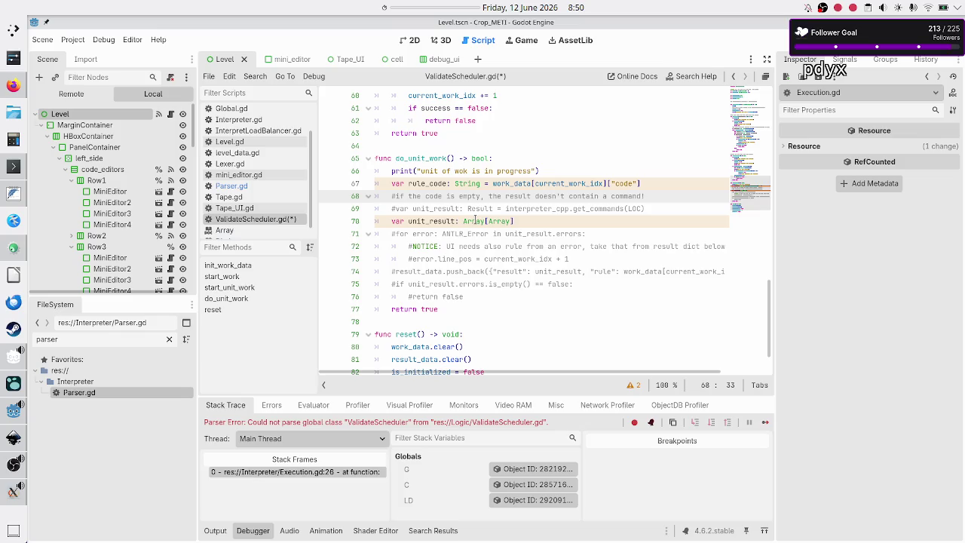
{"action": "key", "text": "Down"}
{"action": "key", "text": "Down"}
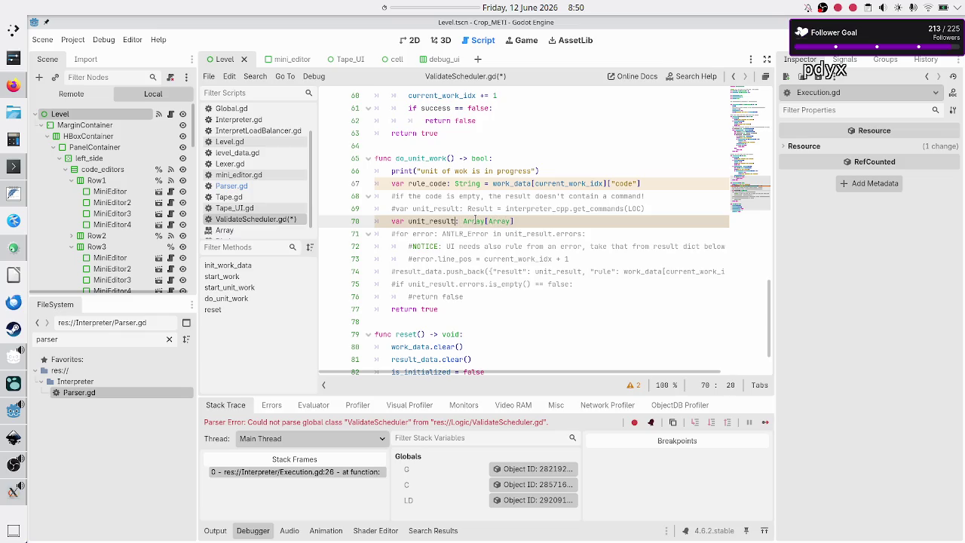
Rename the variable to rule_commands and append ' =' to begin its assignment.
{"action": "key", "text": "BackSpace"}
{"action": "key", "text": "BackSpace"}
{"action": "key", "text": "BackSpace"}
{"action": "key", "text": "BackSpace"}
{"action": "type", "text": "rule_commands"}
{"action": "key", "text": "End"}
{"action": "type", "text": "="}
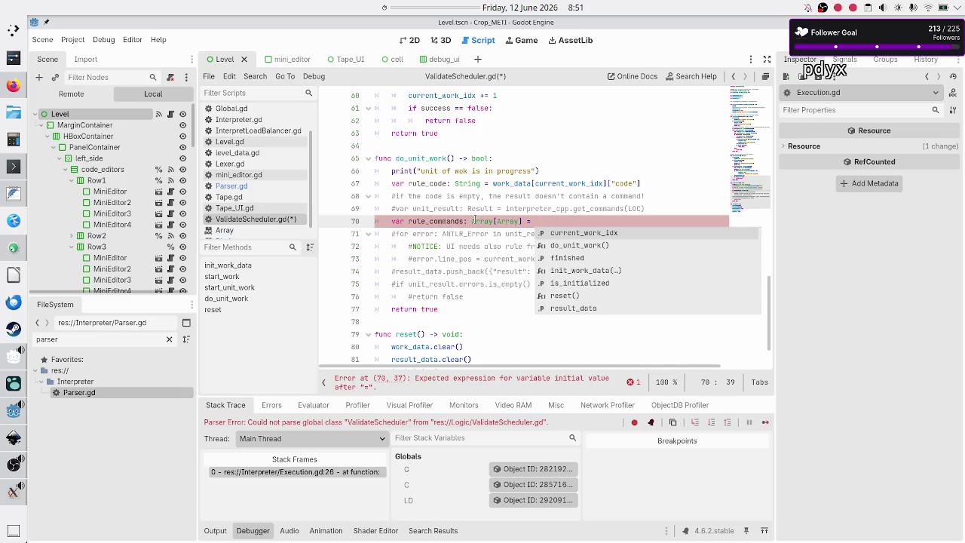
{"action": "key", "text": "Escape"}
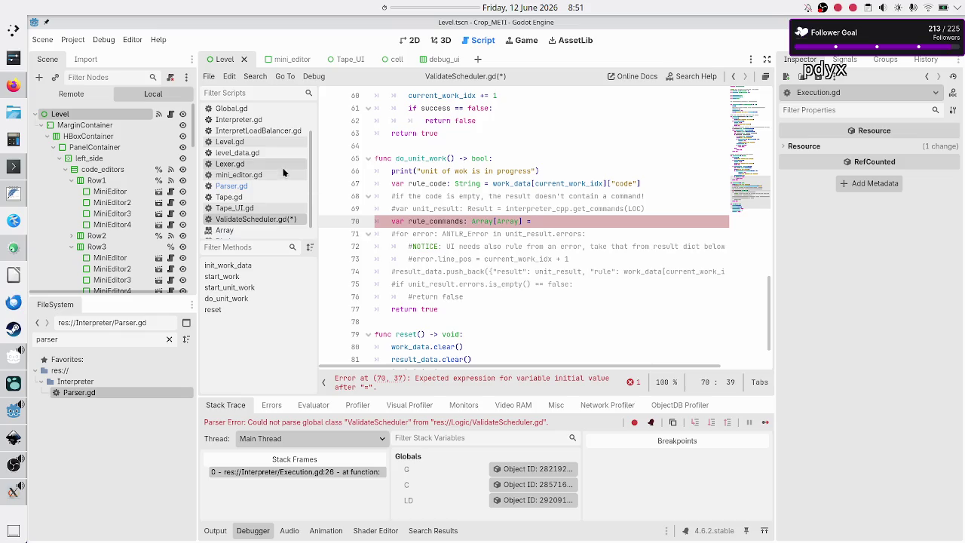
{"action": "left_click", "coordinate": [243, 186]}
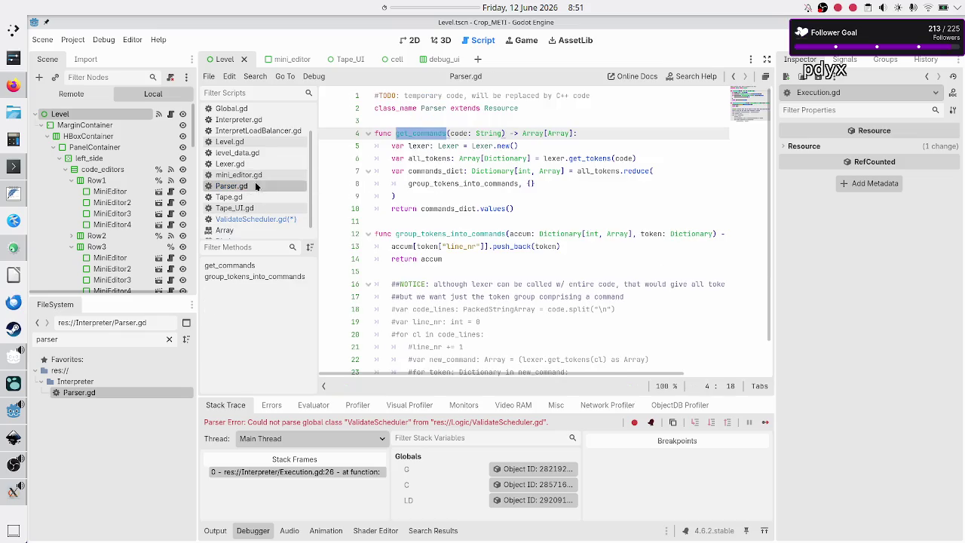
Recheck get_commands in Parser.gd, then return to ValidateScheduler.gd at line 11.
{"action": "left_click", "coordinate": [458, 119]}
{"action": "key", "text": "Down"}
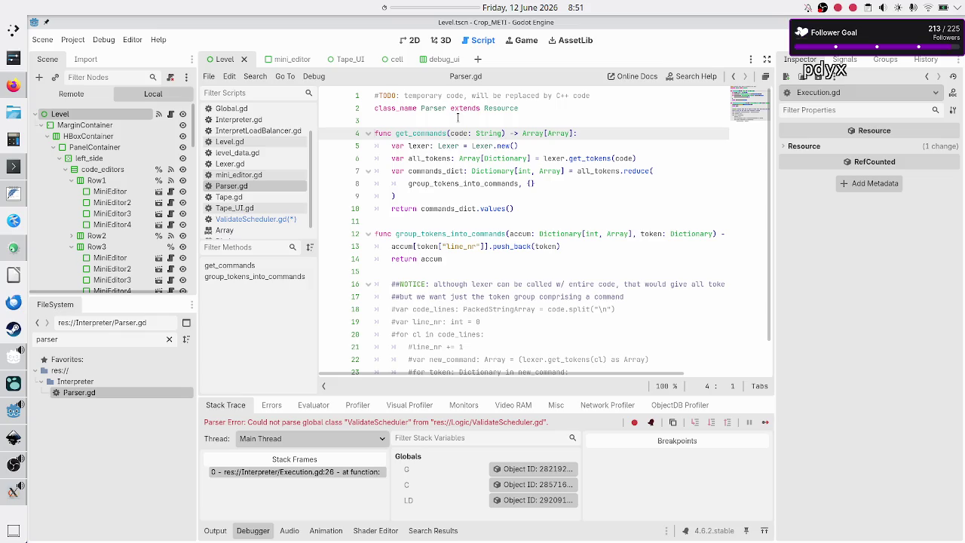
{"action": "left_click", "coordinate": [243, 218]}
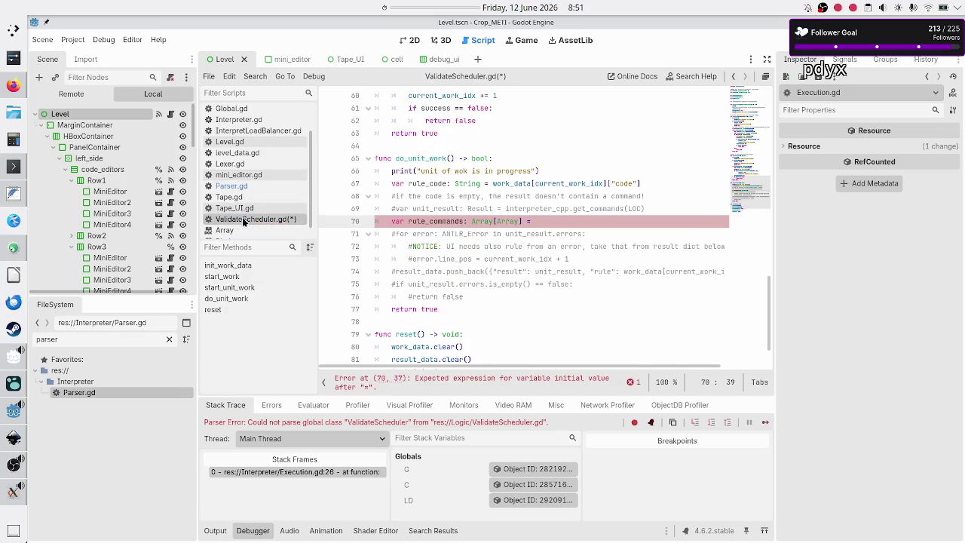
{"action": "scroll", "coordinate": [506, 166], "scroll_direction": "up", "scroll_amount": 20}
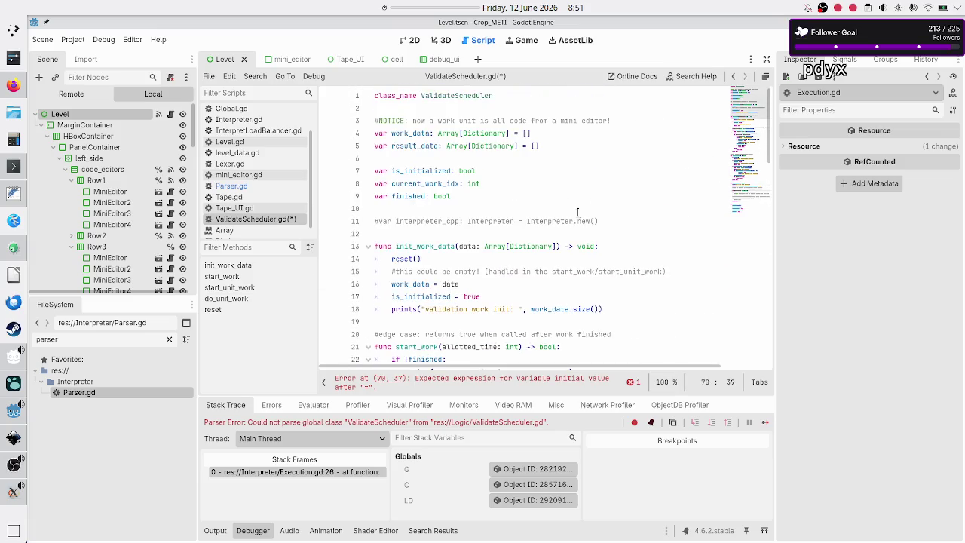
{"action": "left_click", "coordinate": [634, 221]}
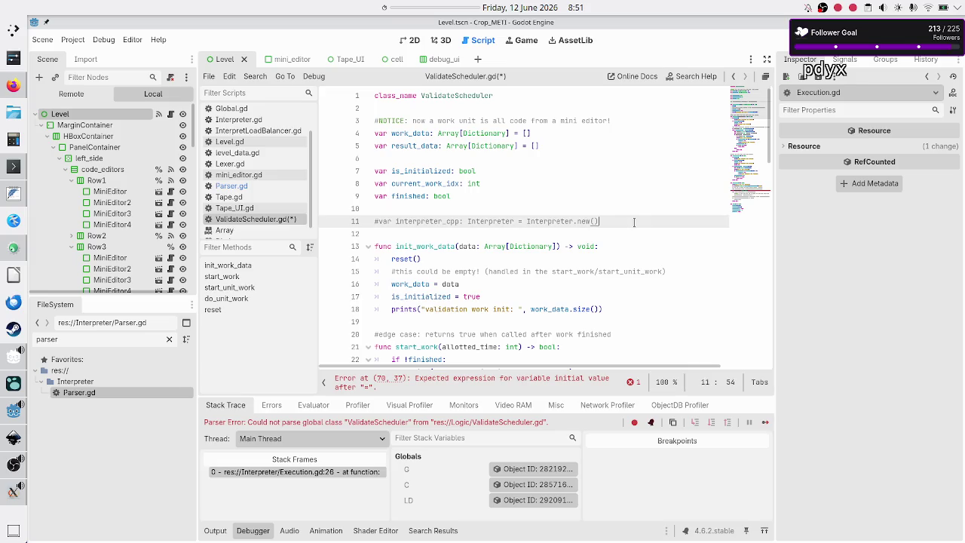
Insert 'rule / ' before 'mini editor!' in the header comment and add a line after line 11.
{"action": "key", "text": "Up"}
{"action": "key", "text": "Up"}
{"action": "key", "text": "Up"}
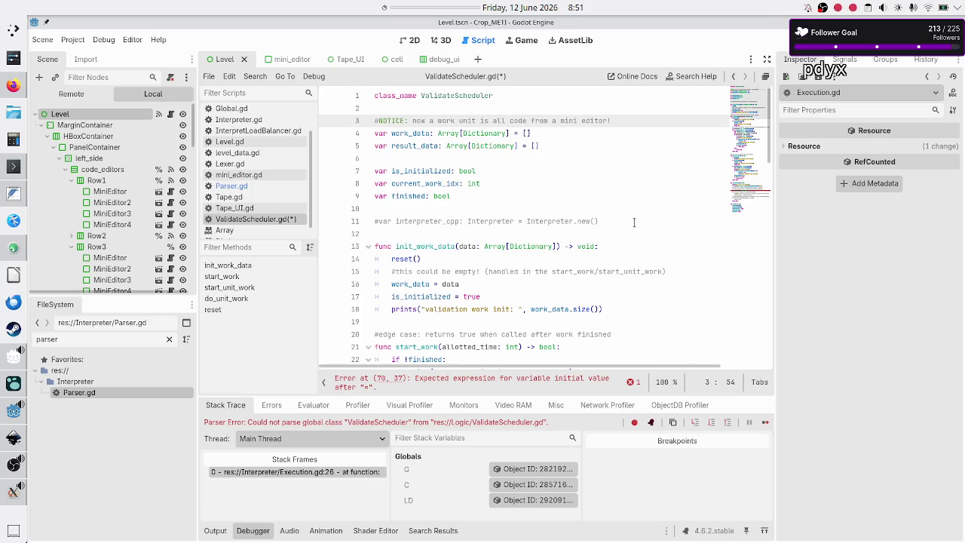
{"action": "key", "text": "Left"}
{"action": "key", "text": "Left"}
{"action": "key", "text": "Left"}
{"action": "type", "text": "rule /"}
{"action": "key", "text": "Down"}
{"action": "key", "text": "Down"}
{"action": "key", "text": "Down"}
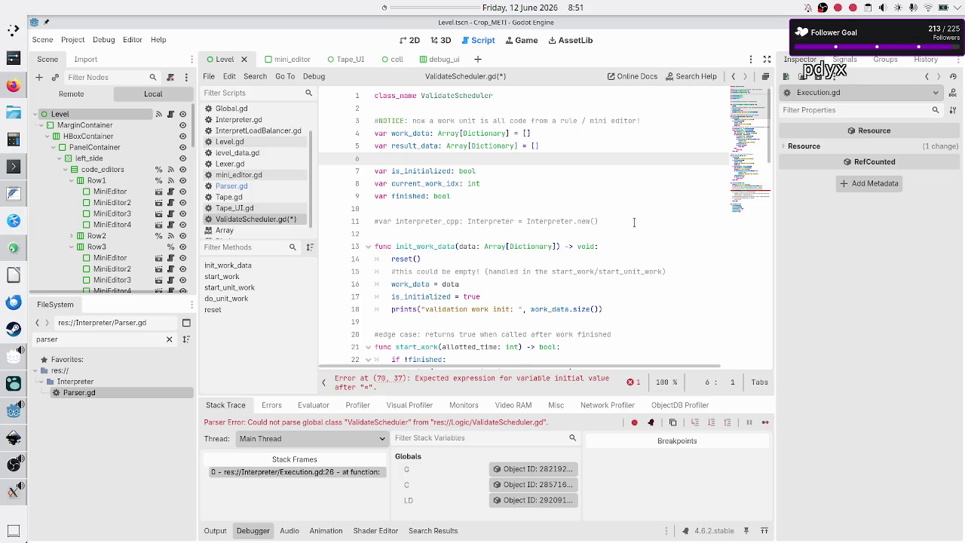
{"action": "key", "text": "Down"}
{"action": "key", "text": "Down"}
{"action": "key", "text": "Down"}
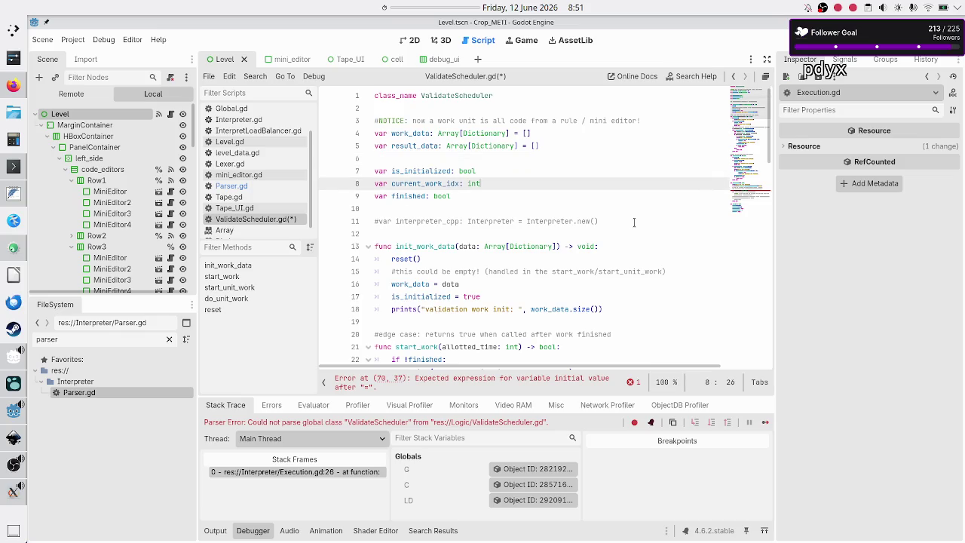
{"action": "left_click", "coordinate": [634, 222]}
{"action": "key", "text": "Return"}
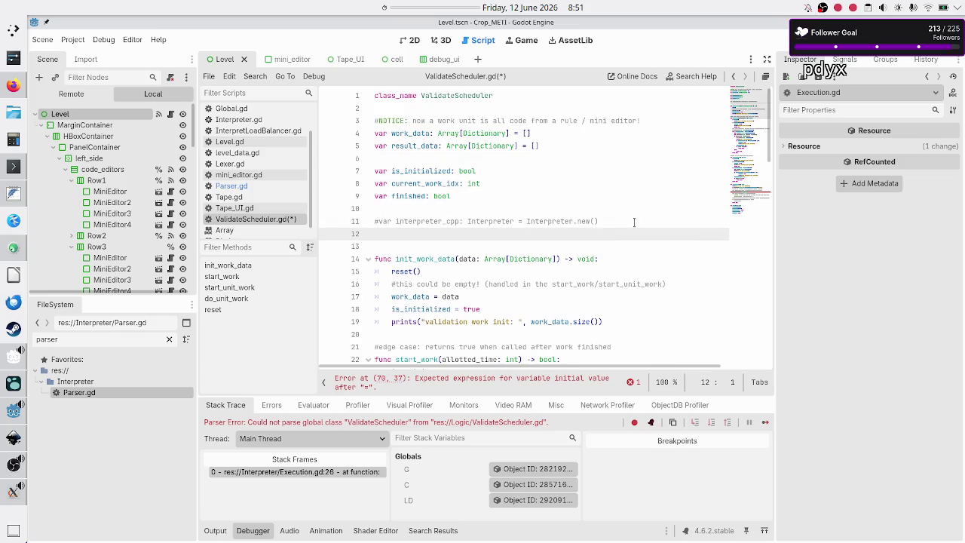
Declare var parser: Parser = Parser.new() on line 12.
{"action": "type", "text": "var "}
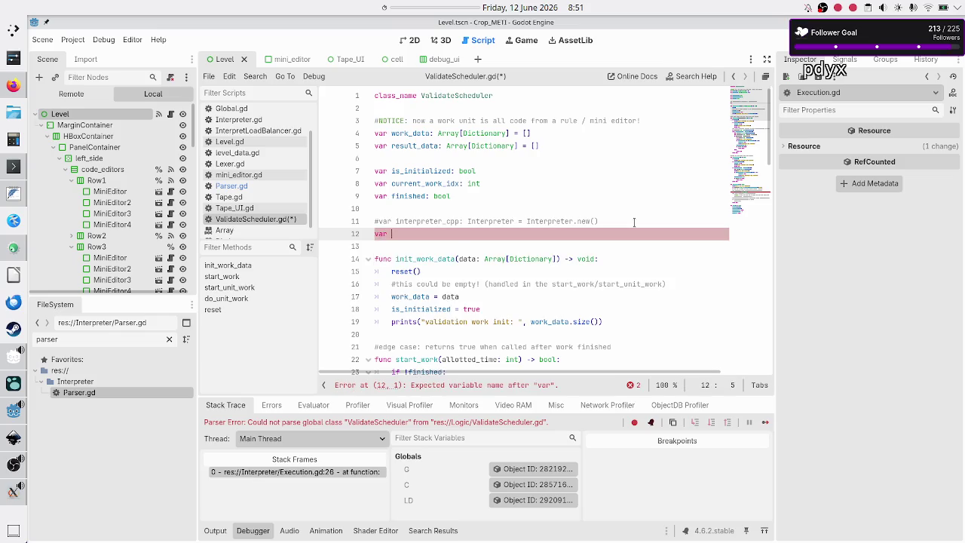
{"action": "type", "text": "parser: Parser "}
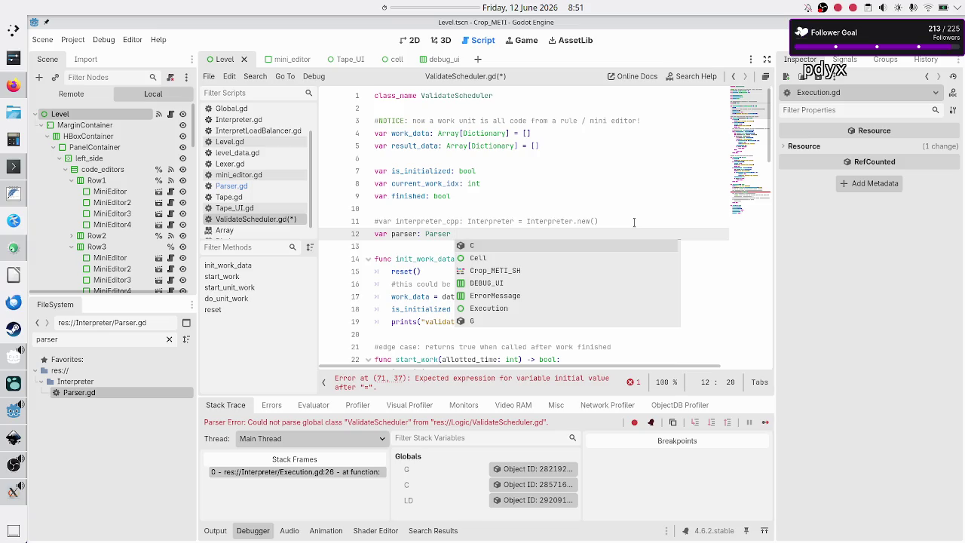
{"action": "type", "text": "= Parser."}
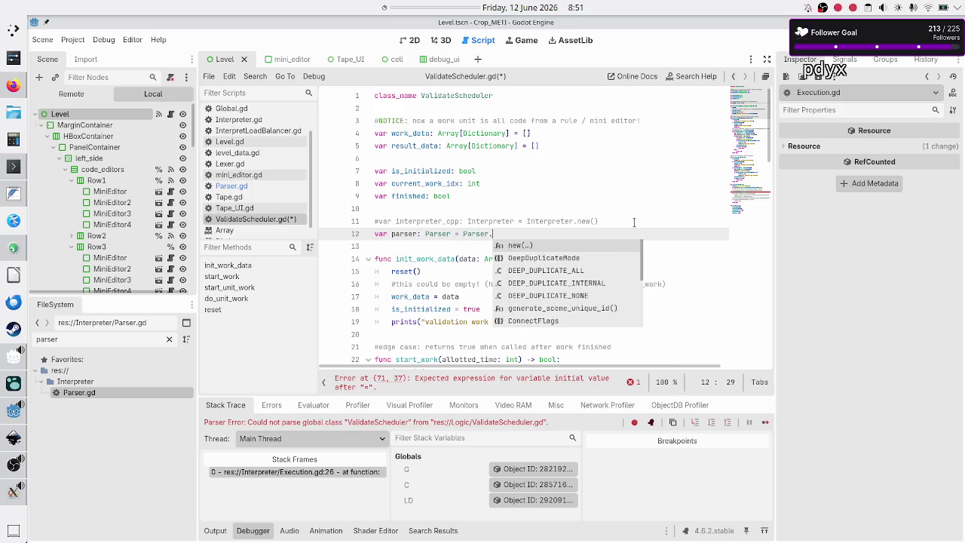
{"action": "key", "text": "Return"}
{"action": "key", "text": "Down"}
{"action": "key", "text": "Down"}
{"action": "key", "text": "Down"}
{"action": "key", "text": "Down"}
{"action": "key", "text": "Down"}
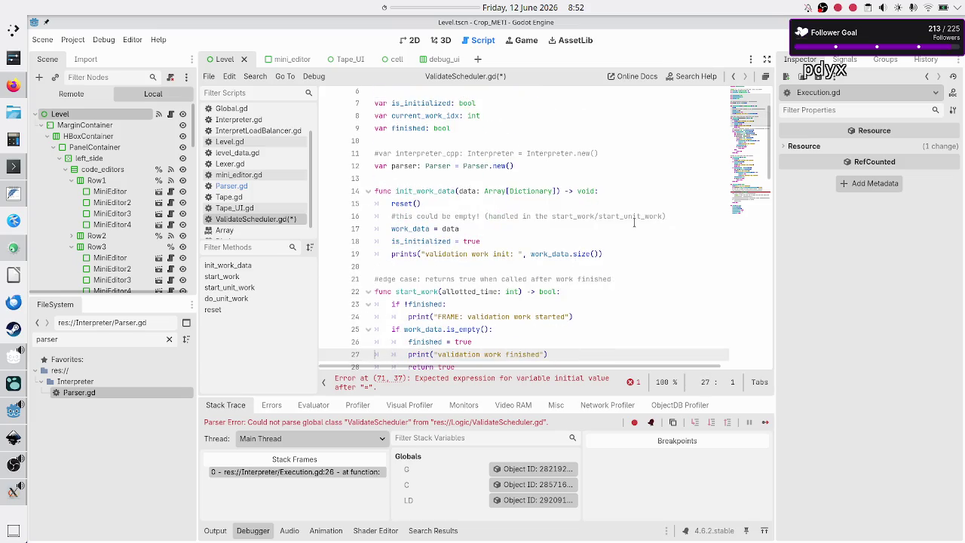
Assign rule_commands on line 71 from parser.get_commands(rule_code), then stop the running project.
{"action": "key", "text": "Down"}
{"action": "key", "text": "Down"}
{"action": "key", "text": "Down"}
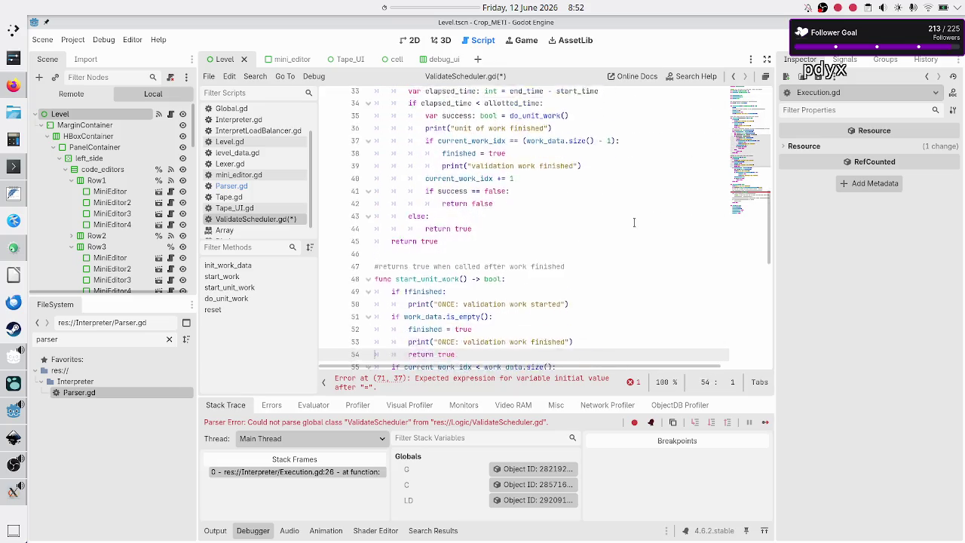
{"action": "key", "text": "Down"}
{"action": "key", "text": "Down"}
{"action": "key", "text": "Down"}
{"action": "key", "text": "Up"}
{"action": "key", "text": "Up"}
{"action": "key", "text": "Up"}
{"action": "key", "text": "End"}
{"action": "type", "text": "parse"}
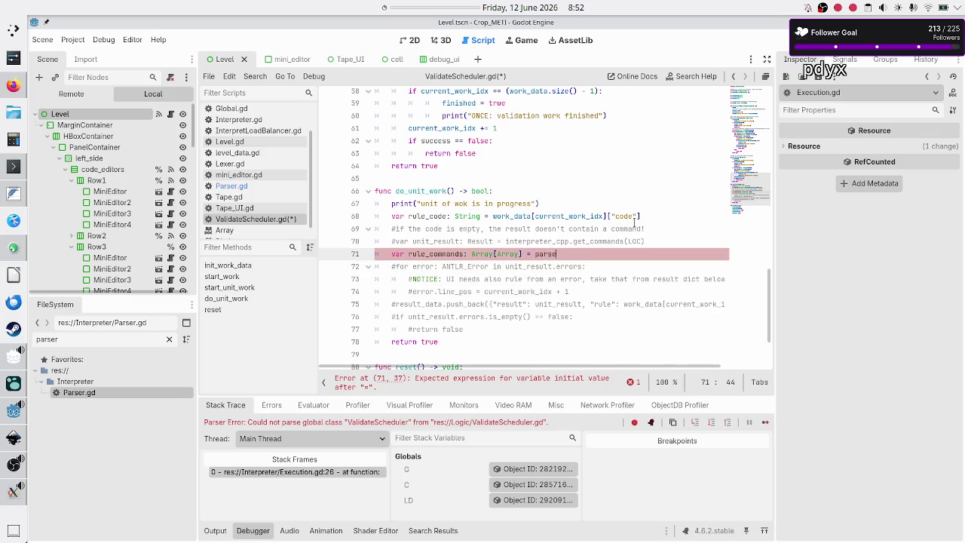
{"action": "type", "text": "r.get_"}
{"action": "key", "text": "Return"}
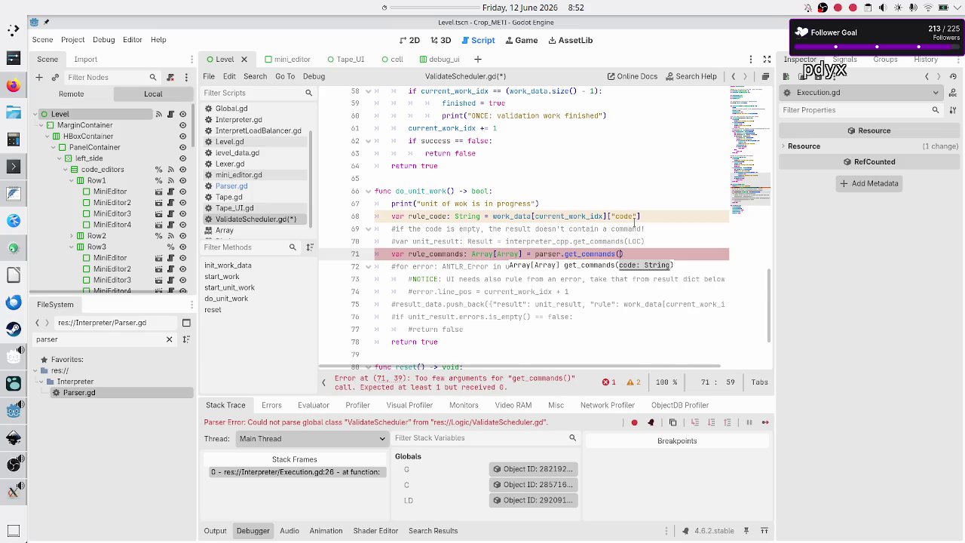
{"action": "type", "text": "rule_code"}
{"action": "type", "text": ")"}
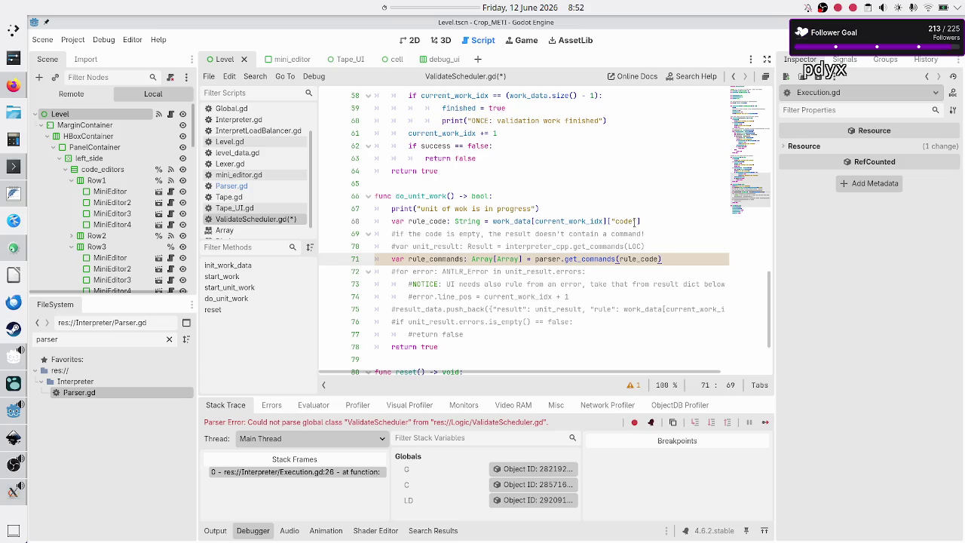
{"action": "key", "text": "F8"}
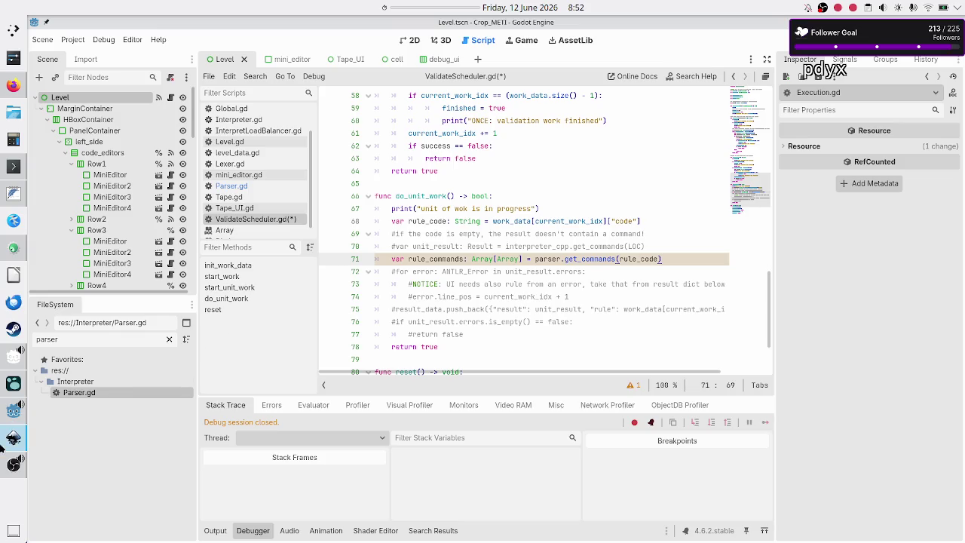
Review the level UI concept in Inkscape, then return to the top of ValidateScheduler.gd.
{"action": "left_click", "coordinate": [14, 437]}
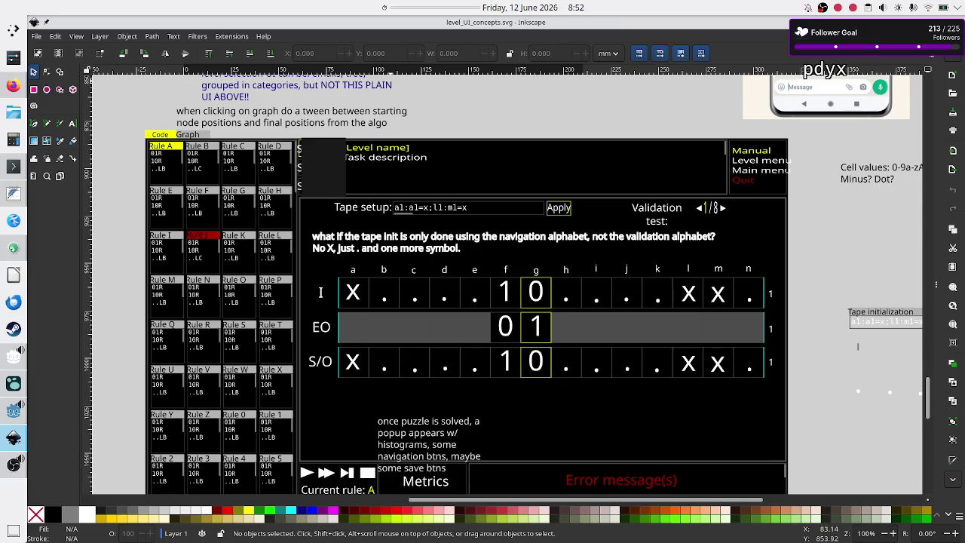
{"action": "key", "text": "alt+Tab"}
{"action": "left_click", "coordinate": [490, 180]}
{"action": "scroll", "coordinate": [490, 178], "scroll_direction": "up", "scroll_amount": 15}
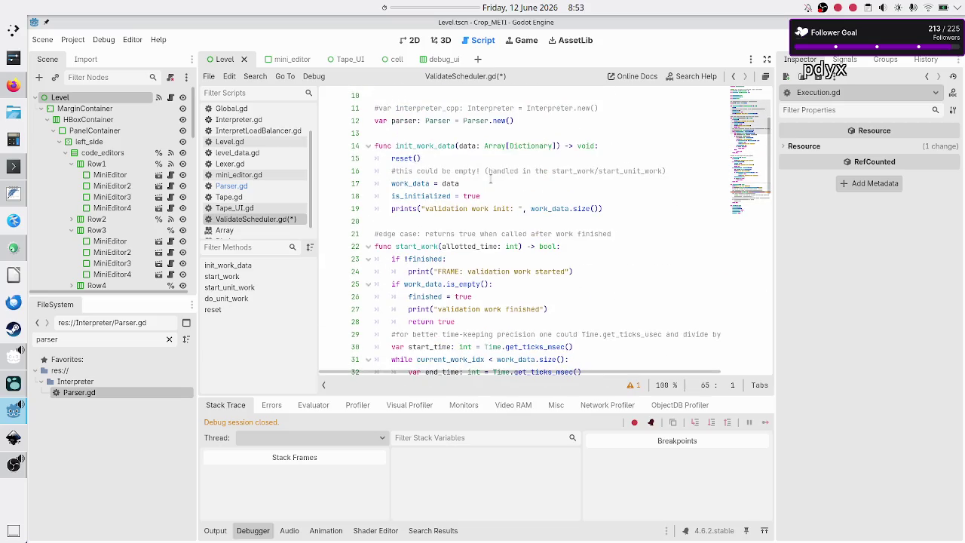
{"action": "scroll", "coordinate": [490, 178], "scroll_direction": "up", "scroll_amount": 3}
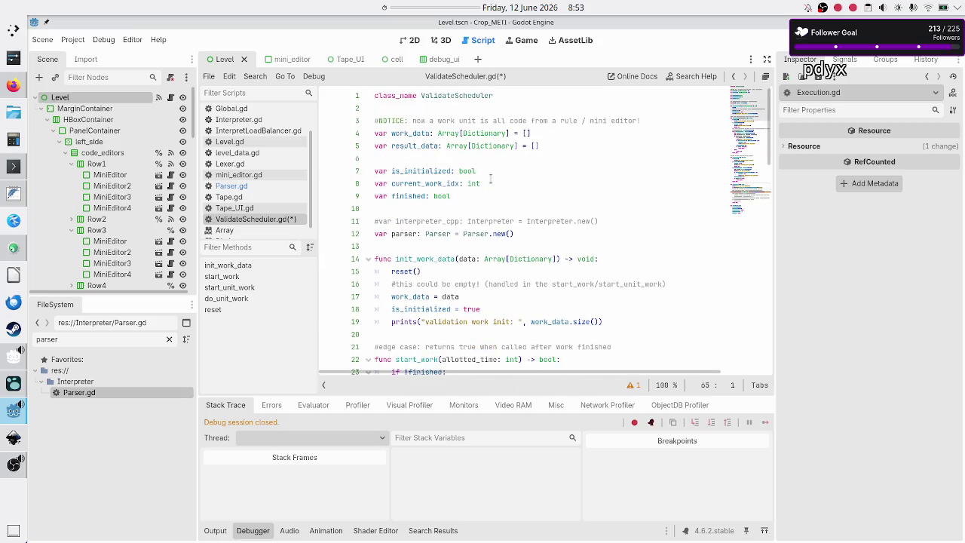
{"action": "double_click", "coordinate": [419, 145]}
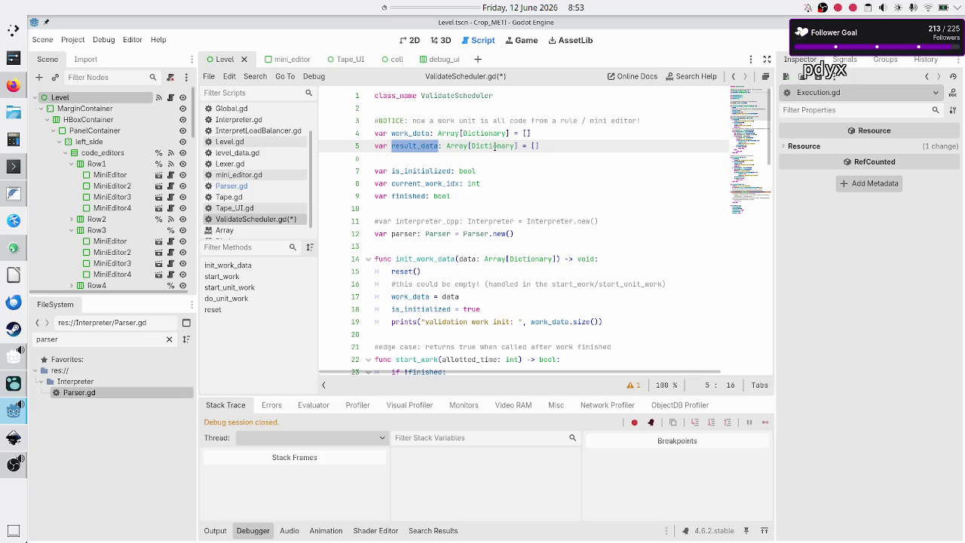
{"action": "double_click", "coordinate": [495, 147]}
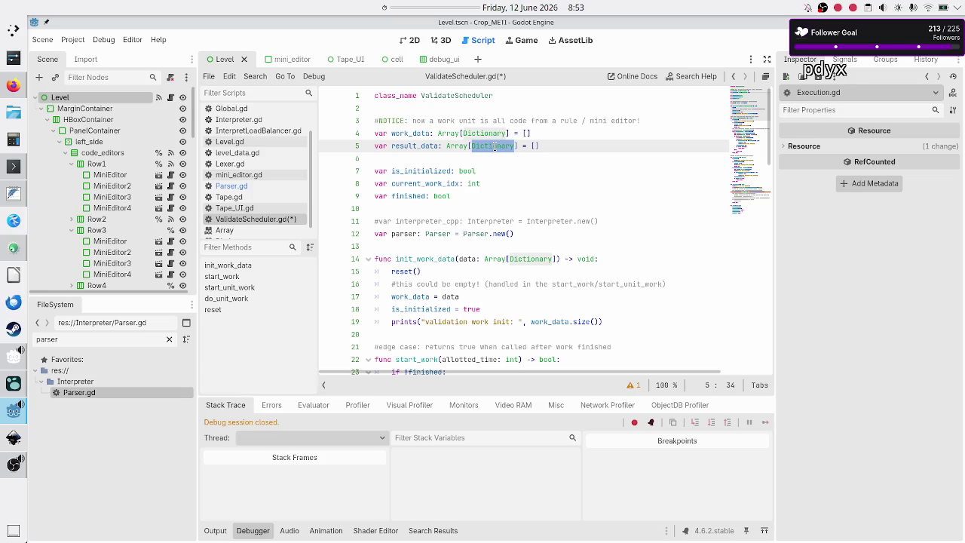
{"action": "scroll", "coordinate": [257, 148], "scroll_direction": "up", "scroll_amount": 2}
Open Execution.gd at get_validation_work_data and start a three-minute (00:03:00) desktop timer.
{"action": "left_click", "coordinate": [251, 133]}
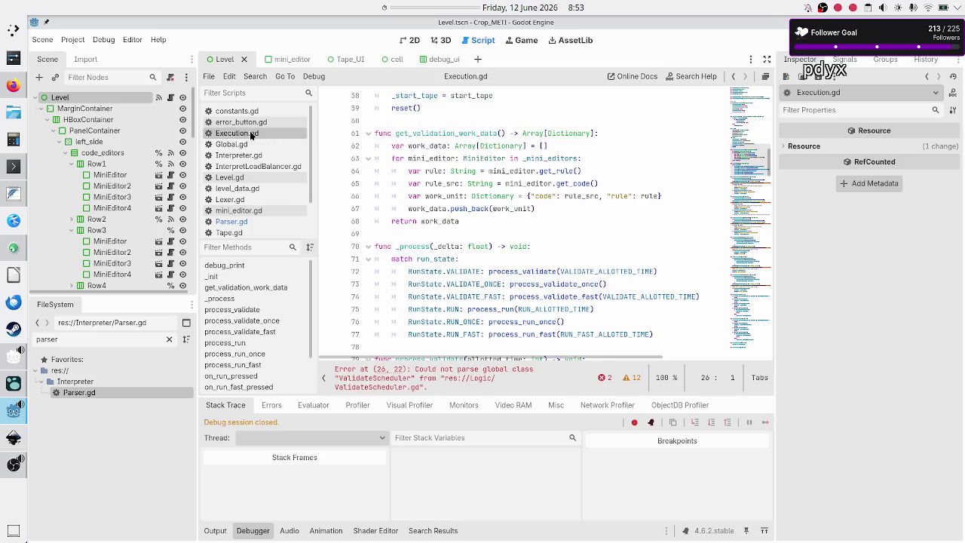
{"action": "left_click", "coordinate": [523, 220]}
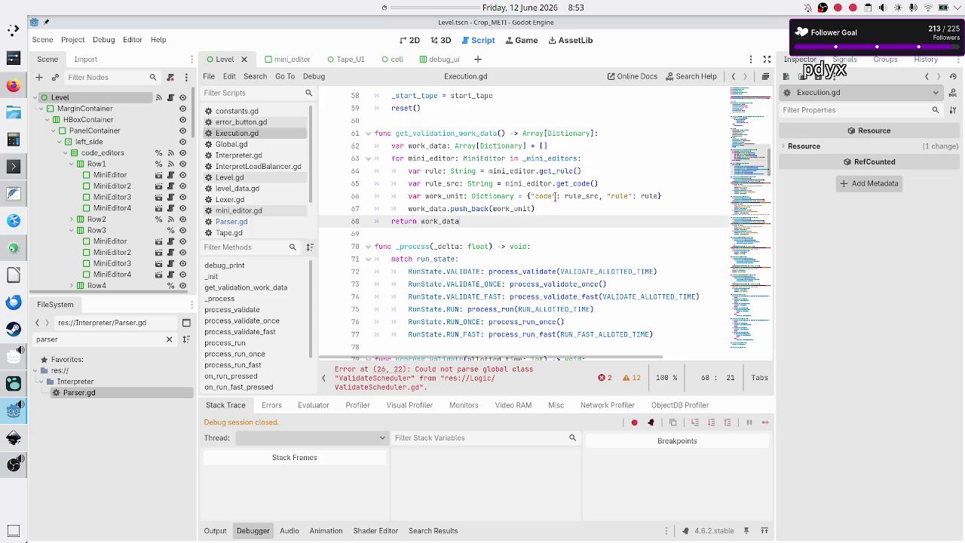
{"action": "right_click", "coordinate": [431, 7]}
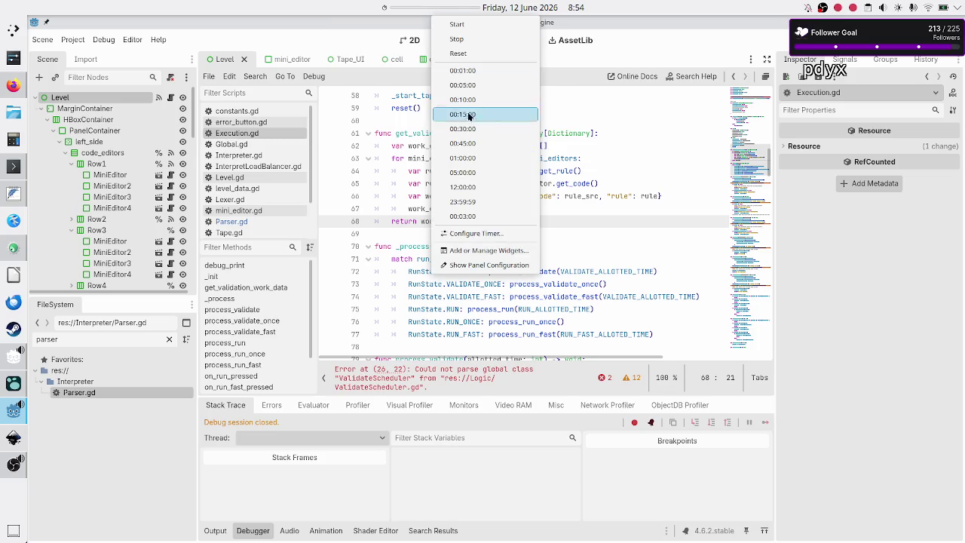
{"action": "left_click", "coordinate": [472, 217]}
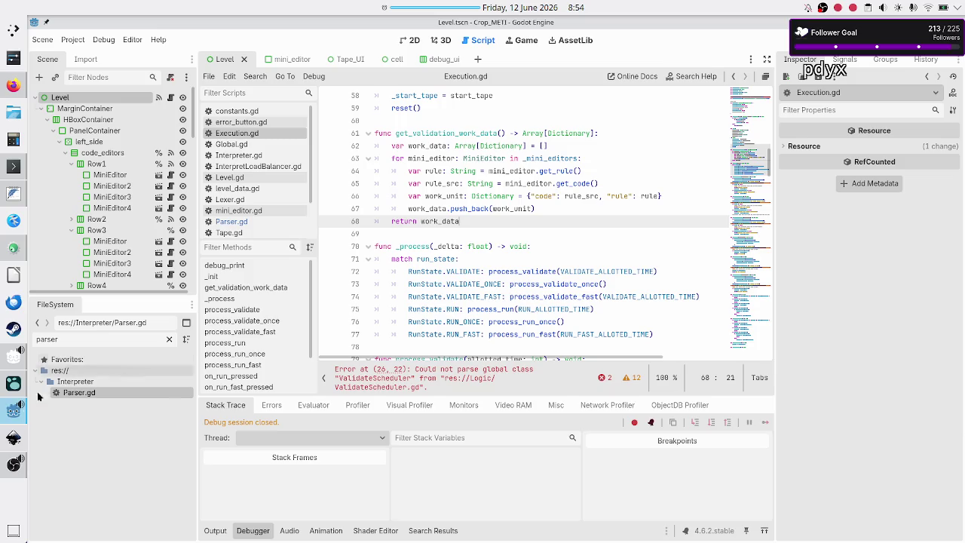
Mute the Microphone in OBS and minimise OBS back to Godot.
{"action": "left_click", "coordinate": [13, 465]}
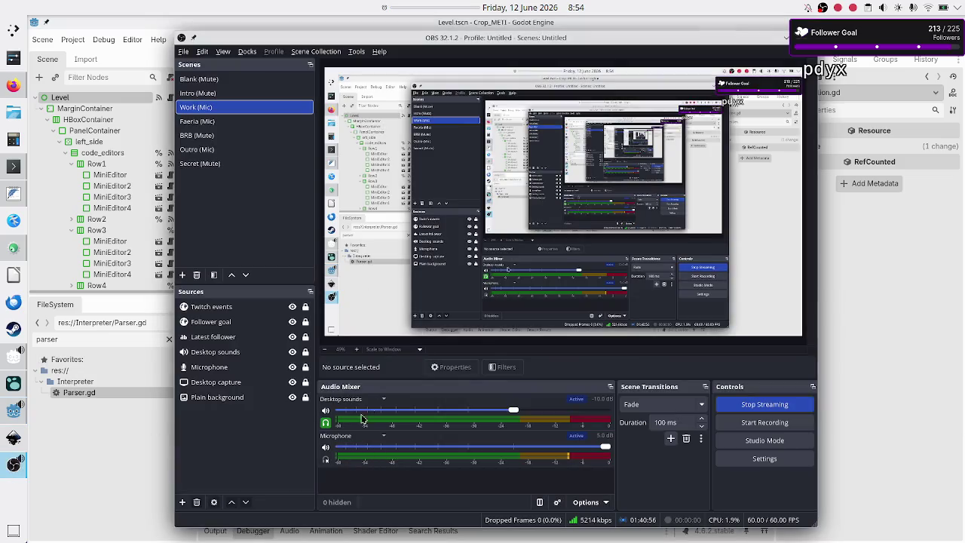
{"action": "key", "text": "ctrl+m"}
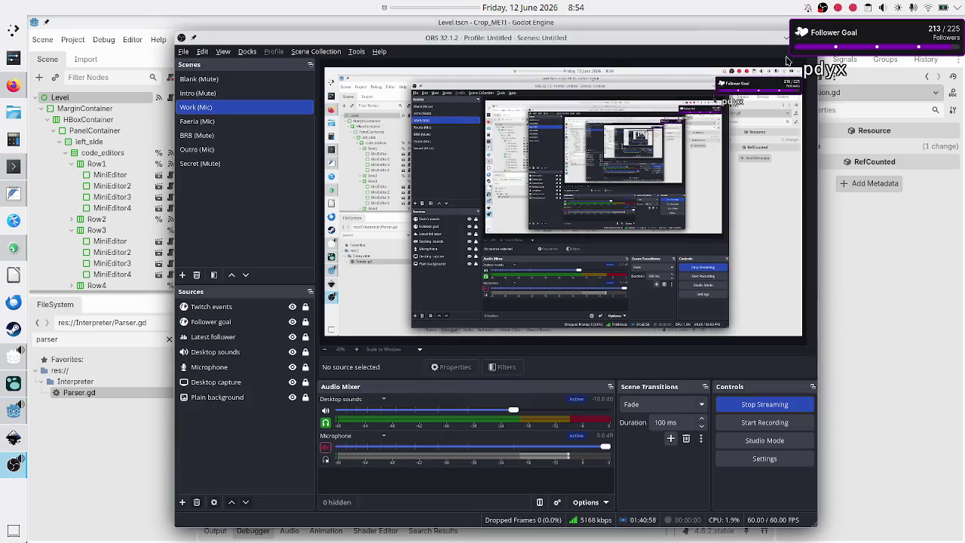
{"action": "left_click", "coordinate": [784, 38]}
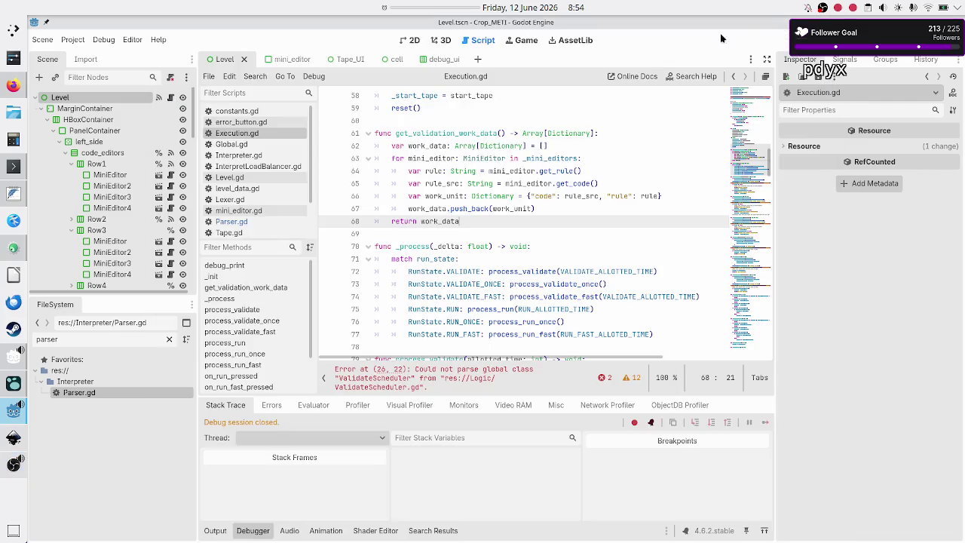
Check the three-minute timer's progress and wait for its Time out! message.
{"action": "left_click", "coordinate": [449, 5]}
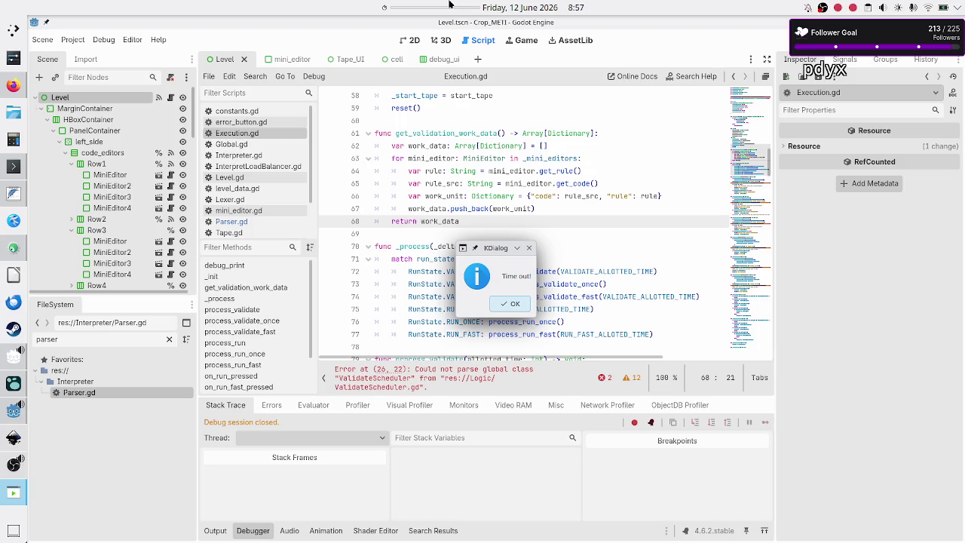
Dismiss the Time out! message, unmute the OBS Microphone, and minimise OBS.
{"action": "left_click", "coordinate": [508, 304]}
{"action": "left_click", "coordinate": [11, 464]}
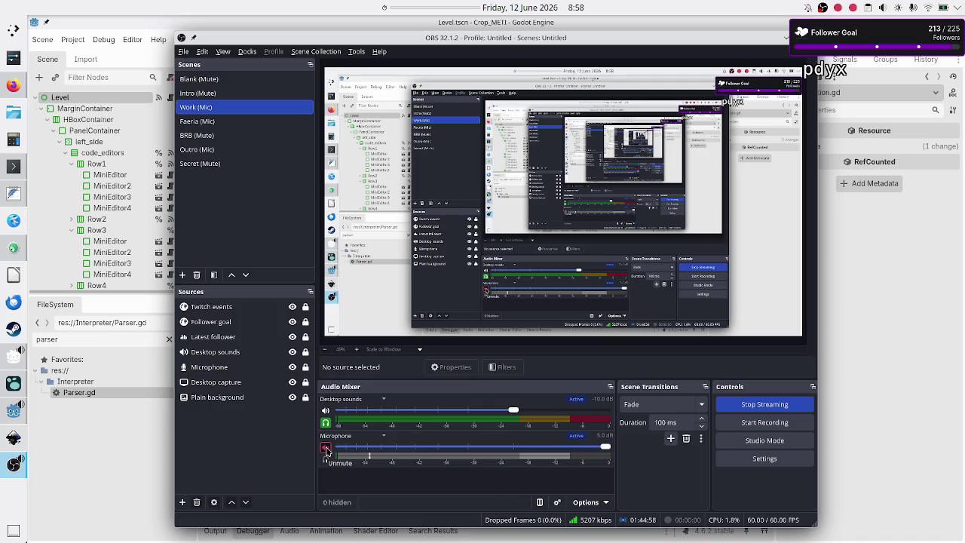
{"action": "left_click", "coordinate": [325, 449]}
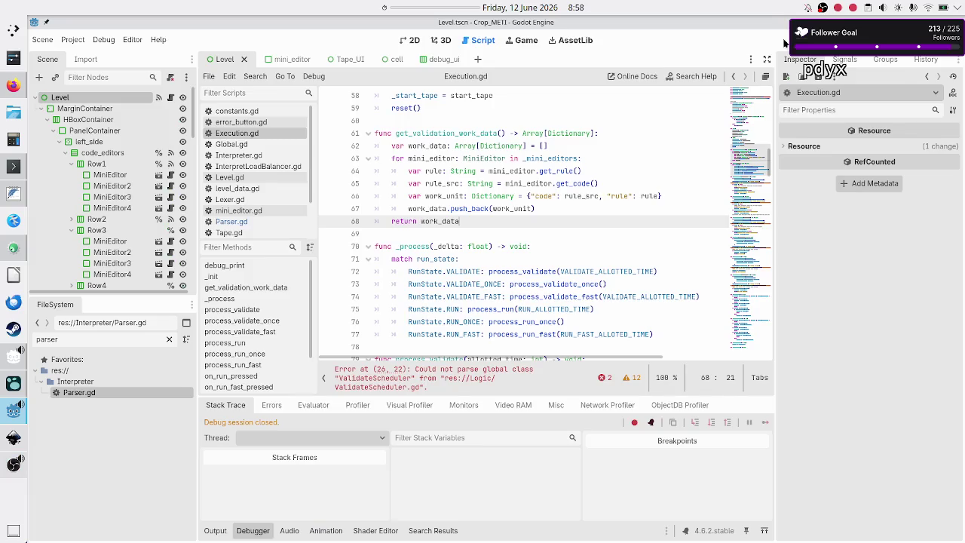
{"action": "left_click", "coordinate": [786, 40]}
{"action": "scroll", "coordinate": [281, 202], "scroll_direction": "down", "scroll_amount": 2}
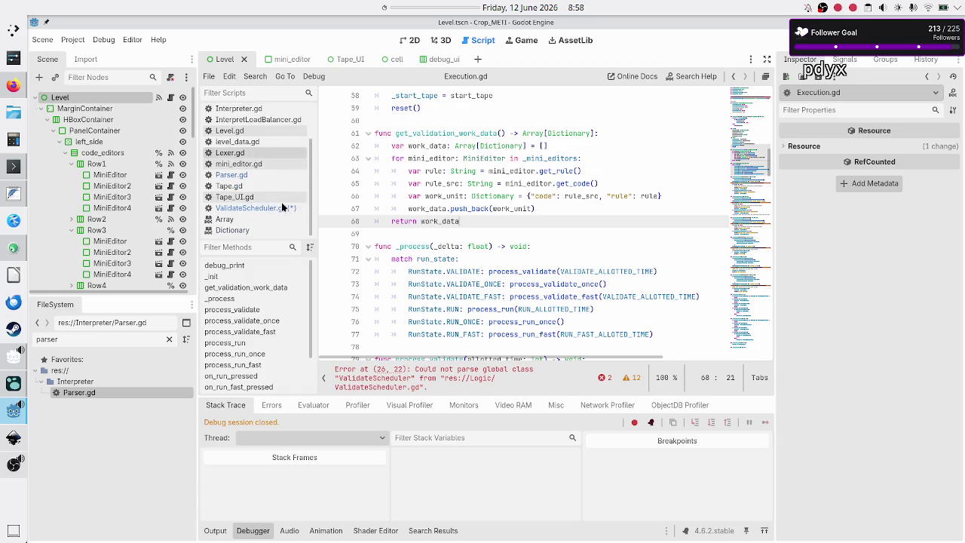
{"action": "left_click", "coordinate": [282, 207]}
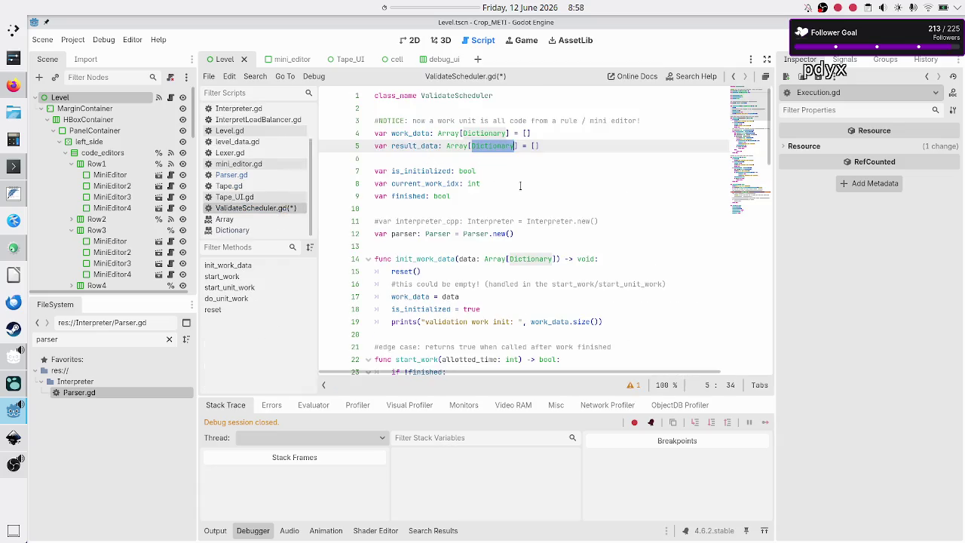
{"action": "mouse_move", "coordinate": [498, 147]}
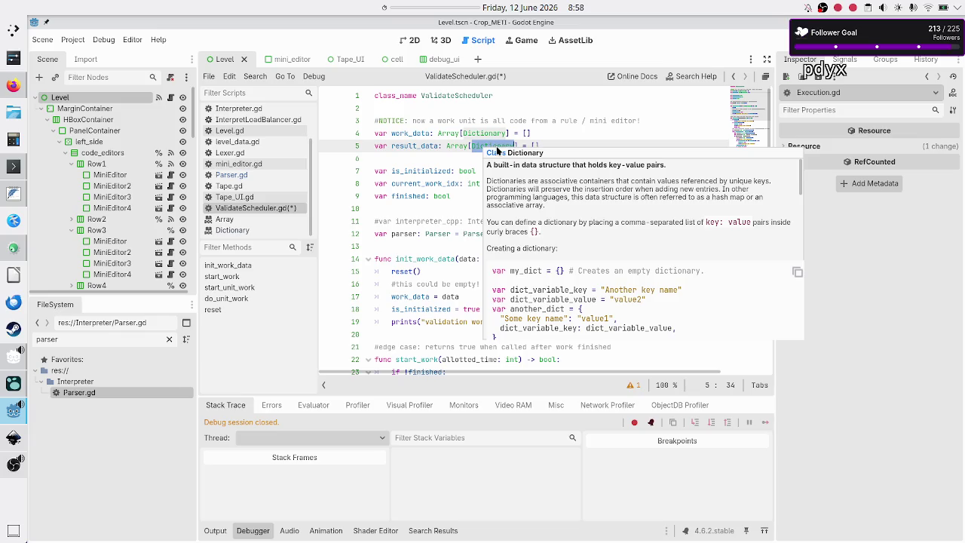
{"action": "left_click", "coordinate": [481, 149]}
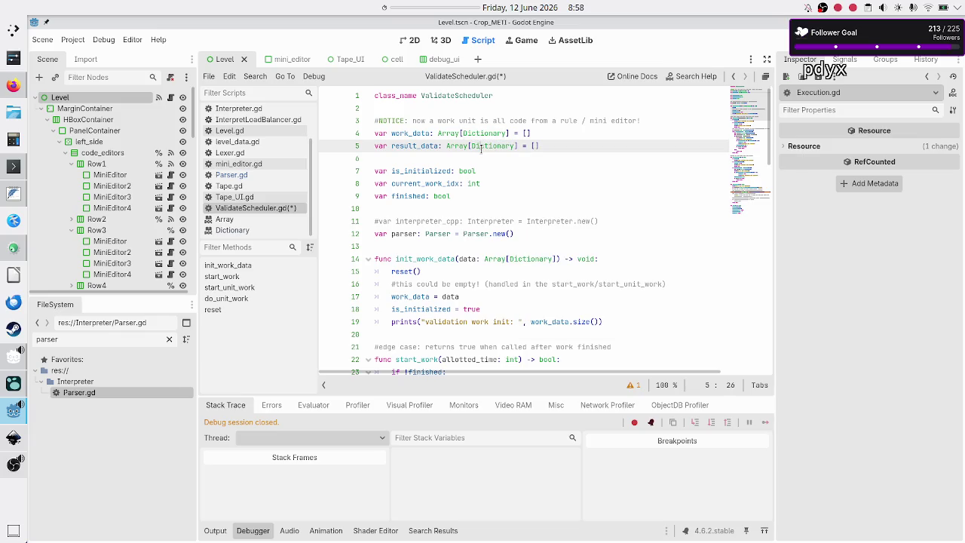
{"action": "double_click", "coordinate": [480, 149]}
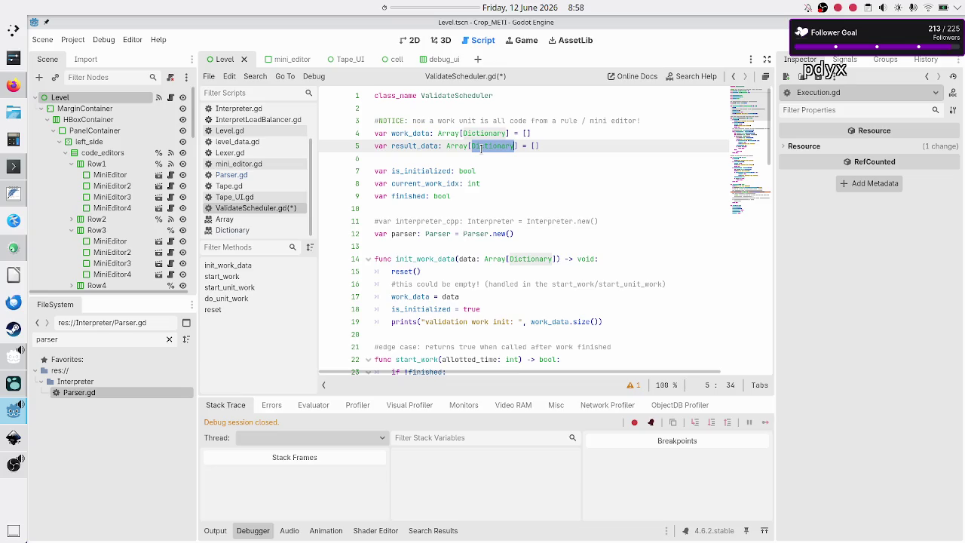
{"action": "key", "text": "Up"}
{"action": "key", "text": "Left"}
{"action": "key", "text": "Left"}
{"action": "key", "text": "Left"}
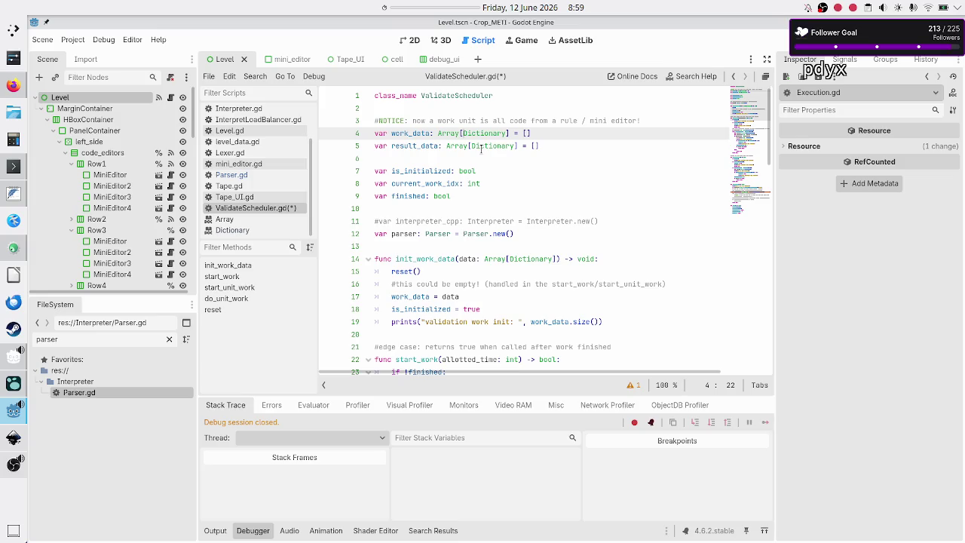
{"action": "key", "text": "shift+Right"}
{"action": "key", "text": "shift+Right"}
{"action": "key", "text": "shift+Right"}
{"action": "key", "text": "shift+Right"}
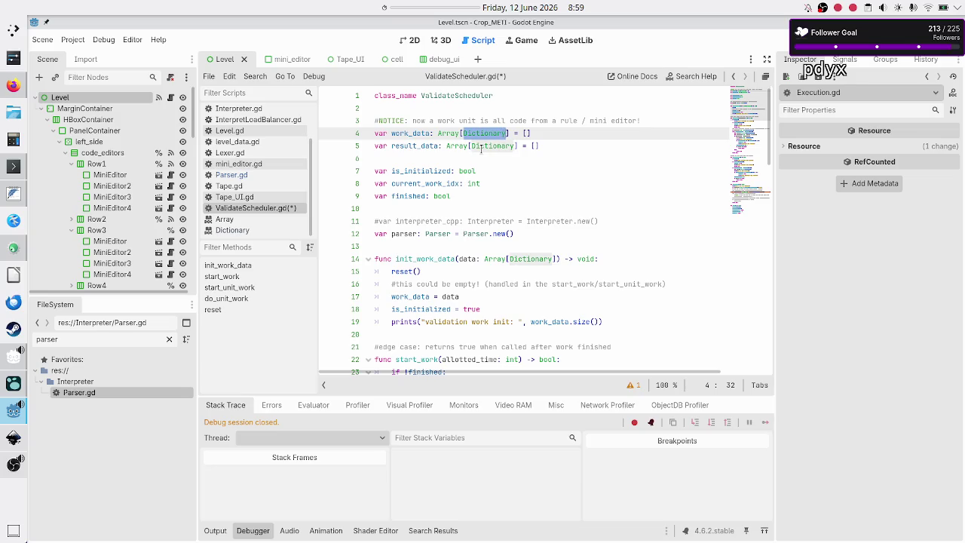
{"action": "key", "text": "shift+Left"}
{"action": "key", "text": "shift+Left"}
{"action": "key", "text": "shift+Left"}
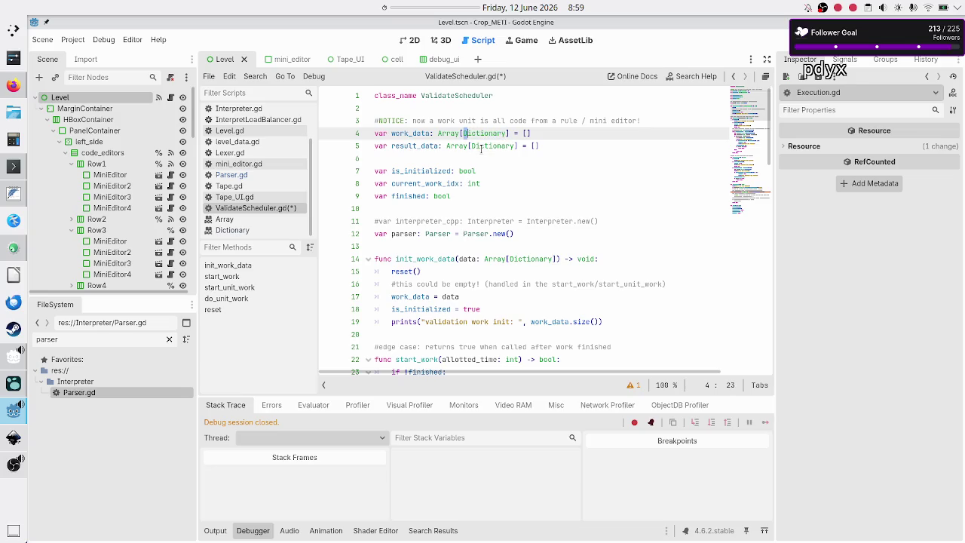
{"action": "key", "text": "shift+Right"}
{"action": "key", "text": "shift+Right"}
{"action": "key", "text": "shift+Right"}
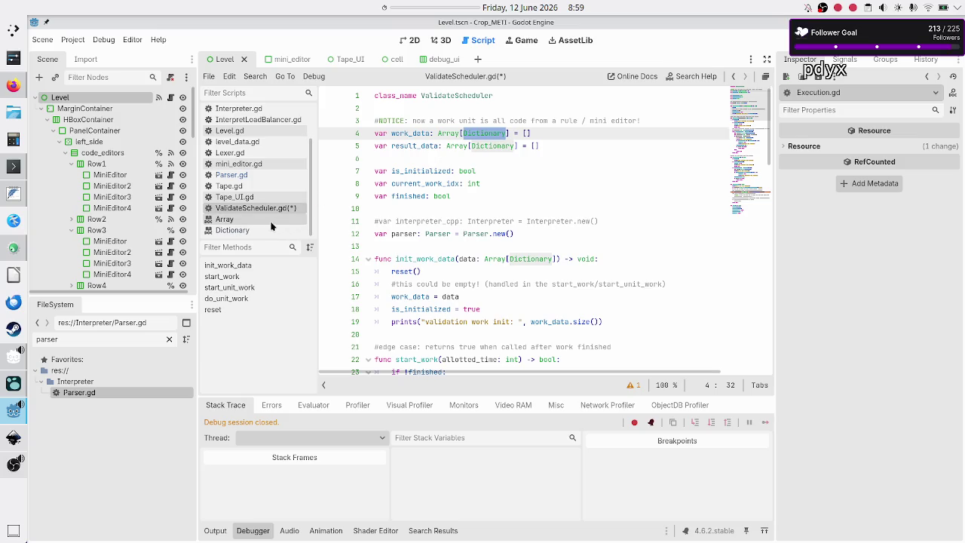
{"action": "scroll", "coordinate": [266, 137], "scroll_direction": "up", "scroll_amount": 2}
{"action": "left_click", "coordinate": [266, 136]}
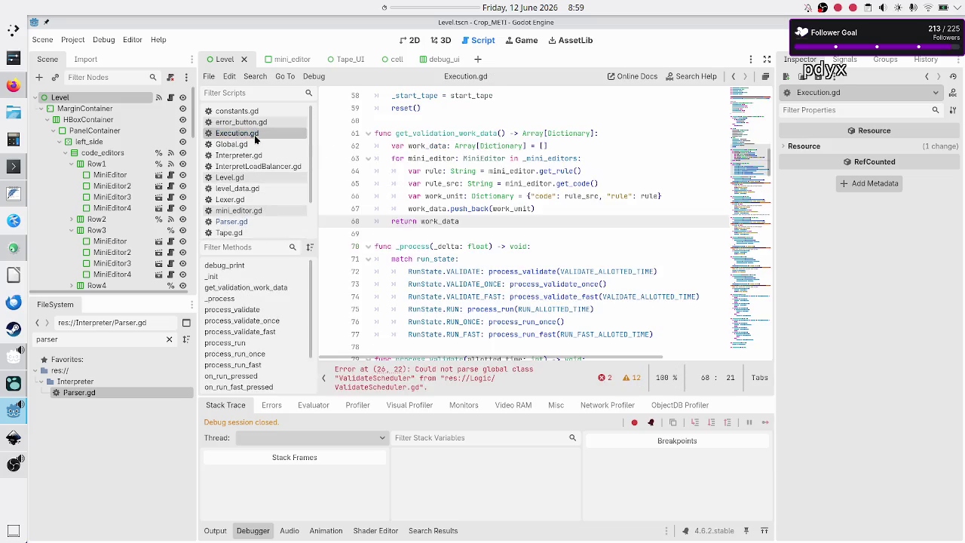
Move the "rule": rule pair ahead of "code" in the work_unit dictionary, separated by a comma.
{"action": "double_click", "coordinate": [616, 196]}
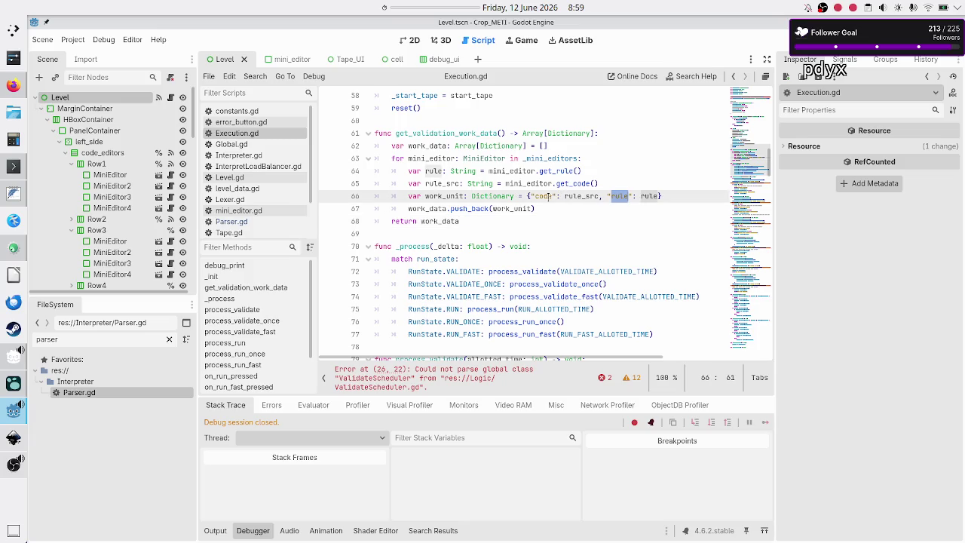
{"action": "key", "text": "Left"}
{"action": "key", "text": "Left"}
{"action": "key", "text": "shift+Right"}
{"action": "key", "text": "shift+Right"}
{"action": "key", "text": "shift+Right"}
{"action": "key", "text": "shift+Right"}
{"action": "key", "text": "BackSpace"}
{"action": "key", "text": "BackSpace"}
{"action": "key", "text": "BackSpace"}
{"action": "key", "text": "Left"}
{"action": "key", "text": "Left"}
{"action": "key", "text": "Left"}
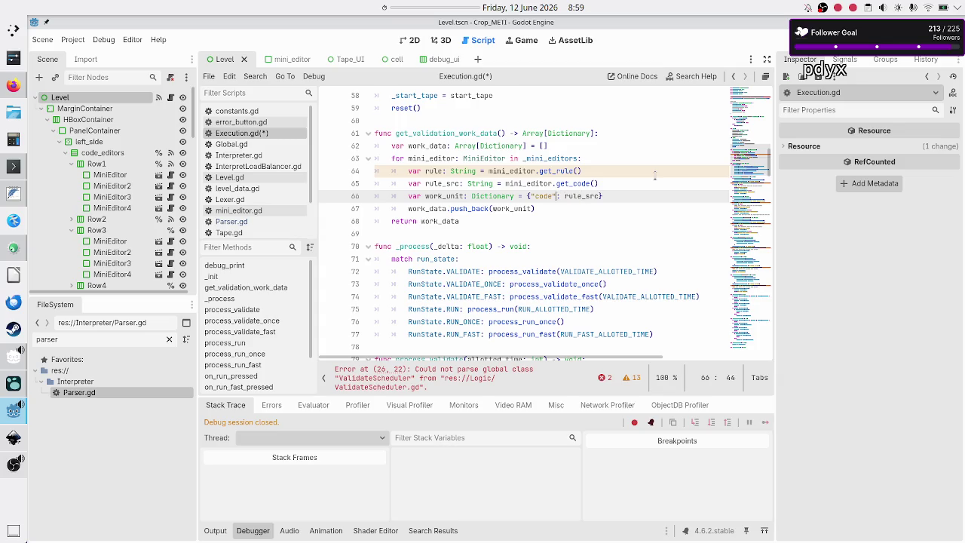
{"action": "type", "text": "\"rule\": rule"}
{"action": "type", "text": ","}
{"action": "key", "text": "Right"}
{"action": "key", "text": "Right"}
{"action": "key", "text": "Right"}
{"action": "key", "text": "Right"}
{"action": "key", "text": "Right"}
{"action": "key", "text": "Right"}
Save Execution.gd and bring up the level_UI_concepts.svg mockup in Inkscape.
{"action": "key", "text": "shift+Right"}
{"action": "key", "text": "shift+Right"}
{"action": "key", "text": "shift+Right"}
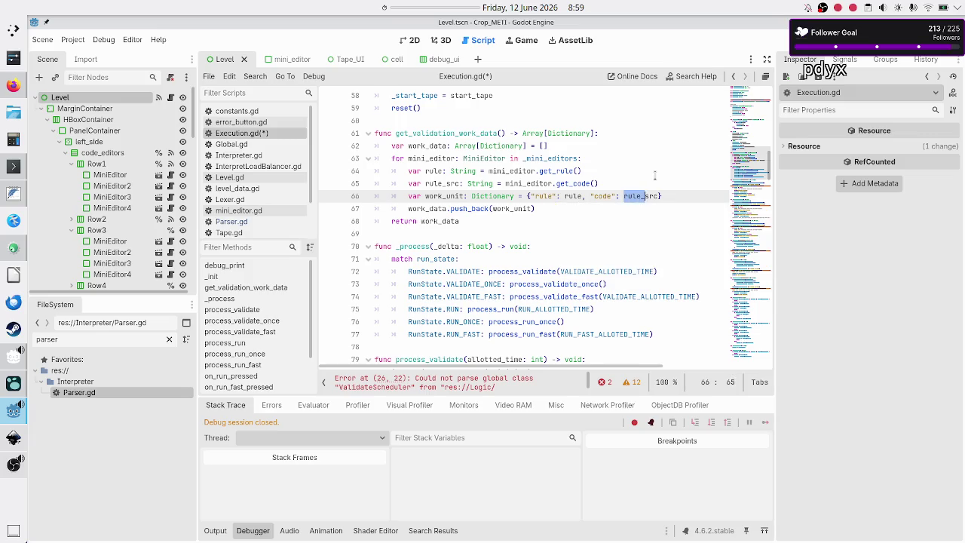
{"action": "key", "text": "Right"}
{"action": "key", "text": "ctrl+s"}
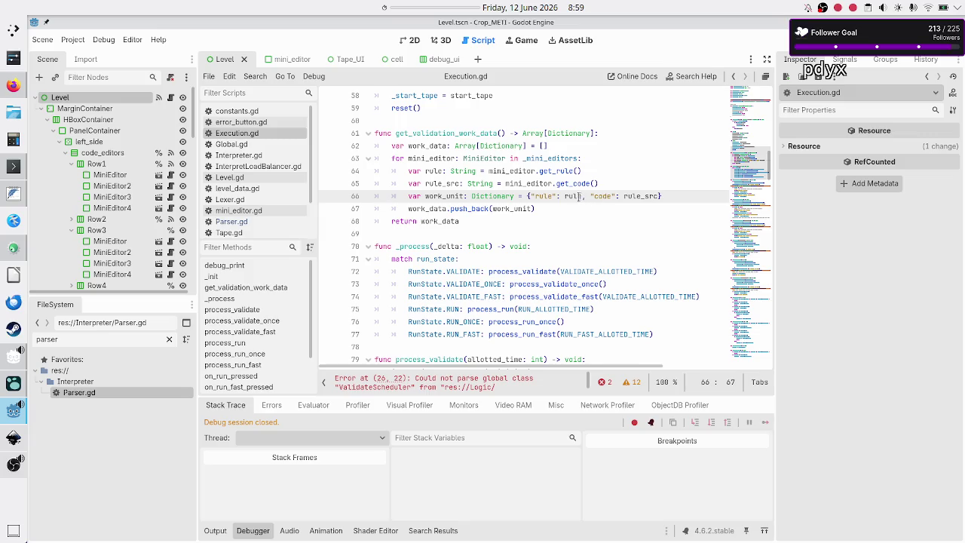
{"action": "mouse_move", "coordinate": [571, 200]}
{"action": "left_click", "coordinate": [577, 196]}
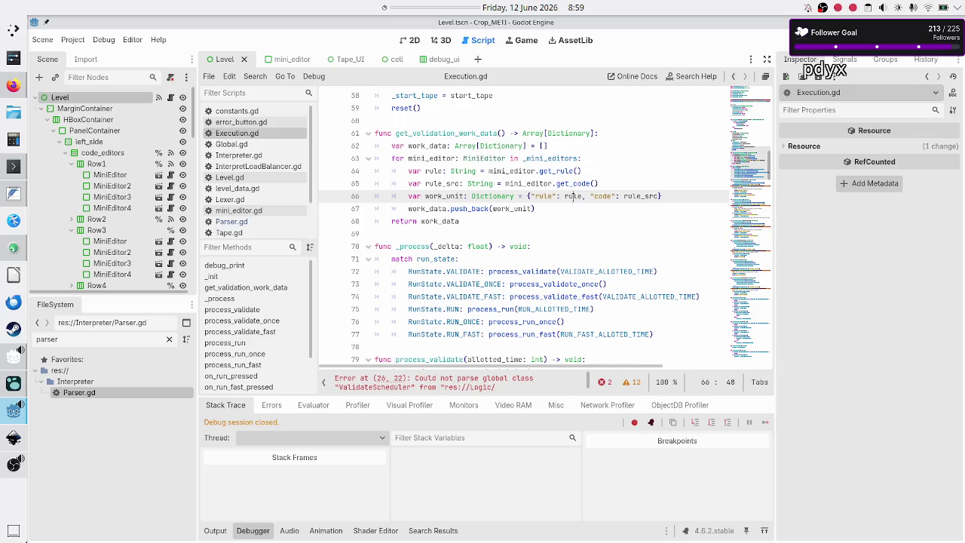
{"action": "left_click", "coordinate": [14, 439]}
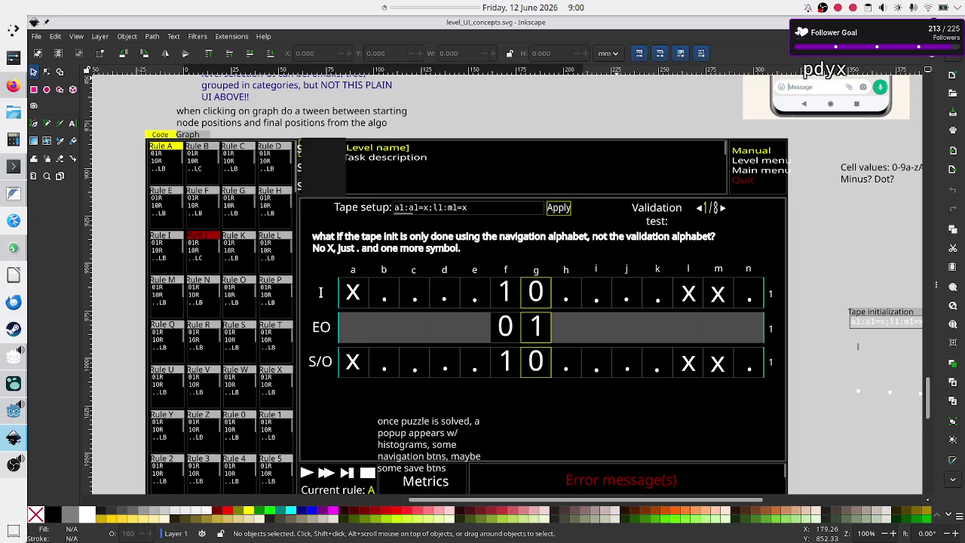
Return from Inkscape to Godot and open ValidateScheduler.gd from the Scripts list.
{"action": "key", "text": "alt+Tab"}
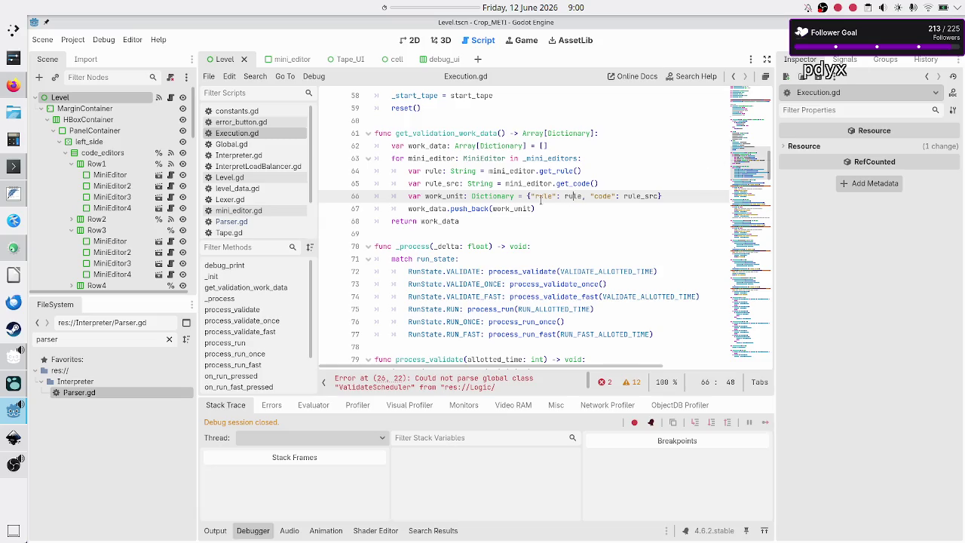
{"action": "left_click", "coordinate": [639, 196]}
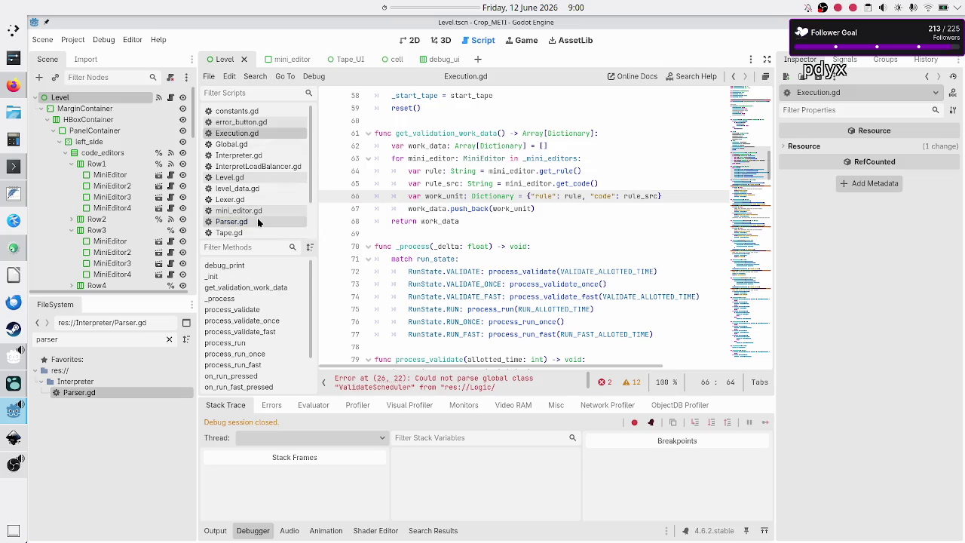
{"action": "scroll", "coordinate": [257, 213], "scroll_direction": "down", "scroll_amount": 2}
{"action": "left_click", "coordinate": [271, 209]}
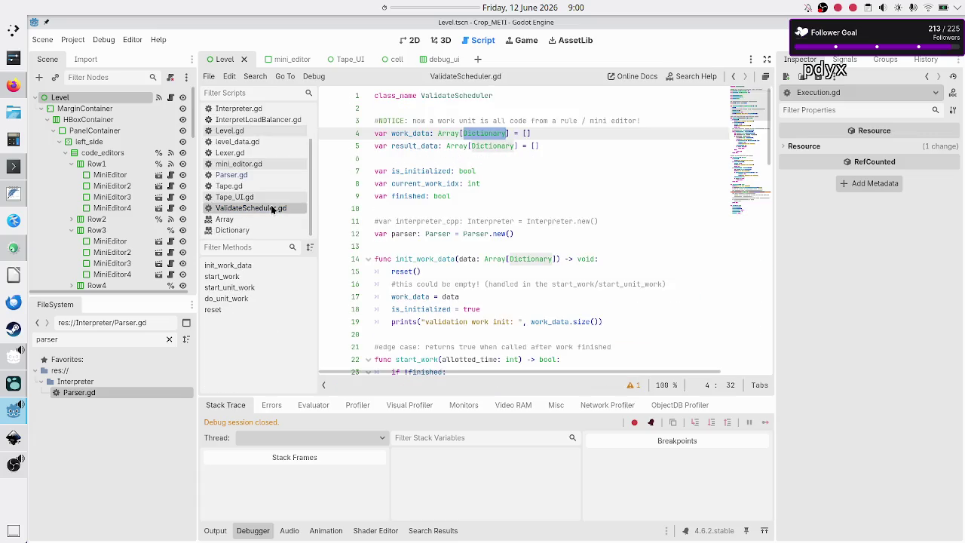
Change result_data's type on line 5 from Array[Dictionary] to Array[Array].
{"action": "left_click", "coordinate": [536, 133]}
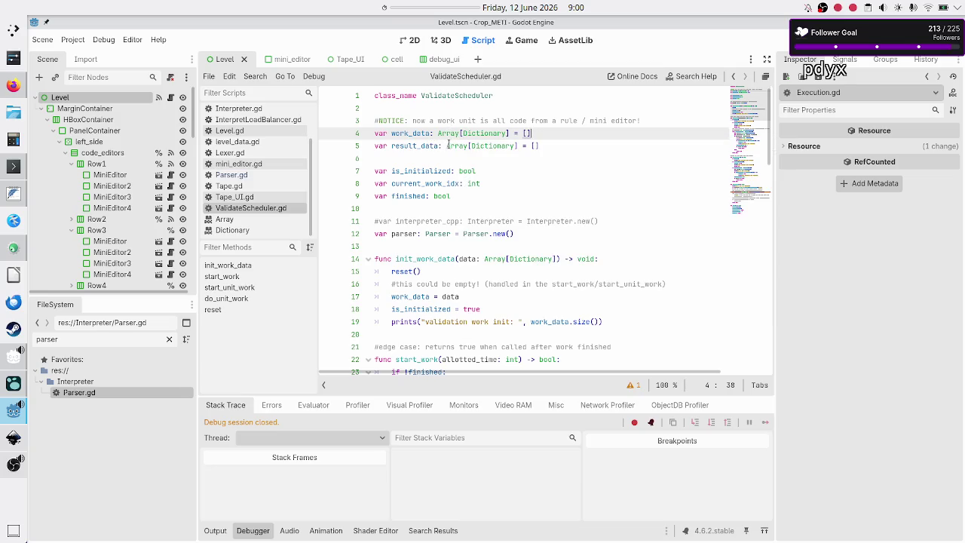
{"action": "mouse_move", "coordinate": [451, 144]}
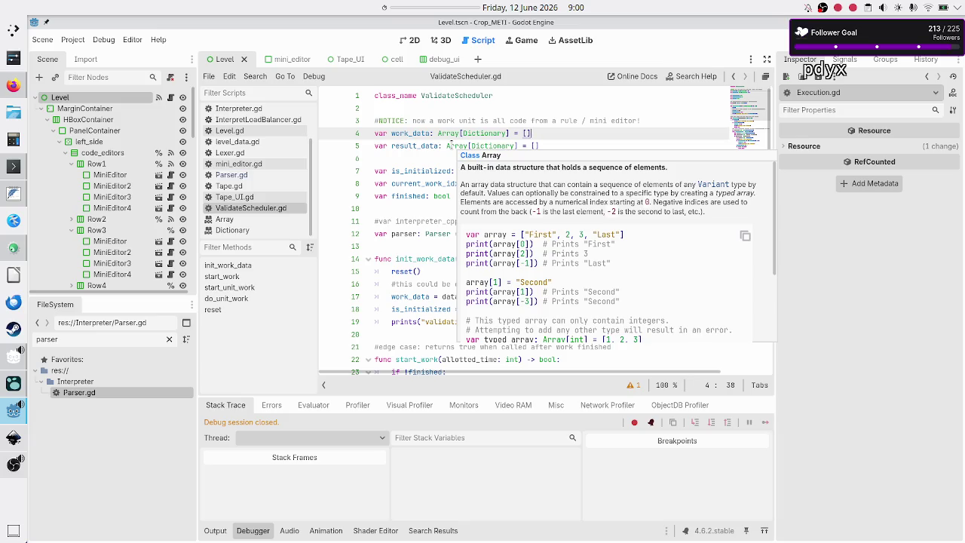
{"action": "left_click", "coordinate": [490, 145]}
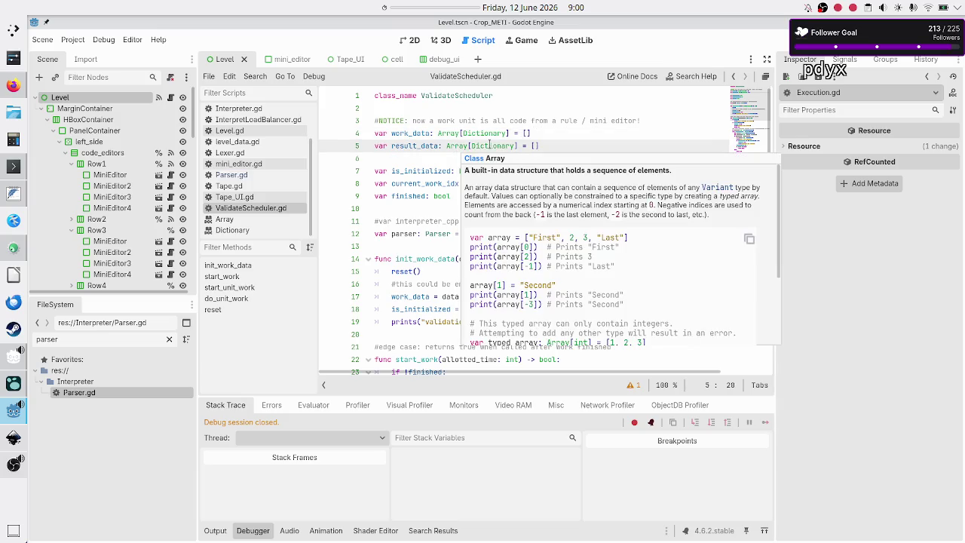
{"action": "double_click", "coordinate": [492, 145]}
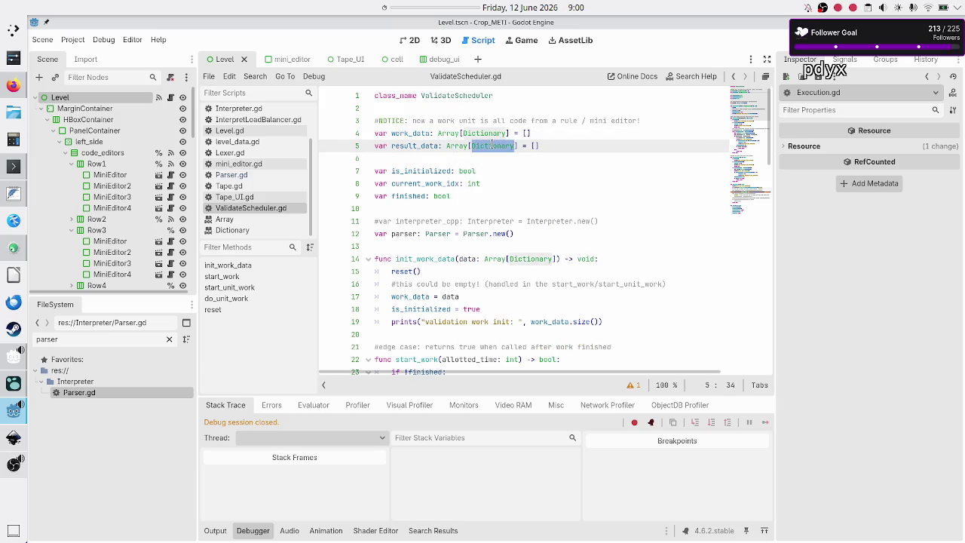
{"action": "type", "text": "Array"}
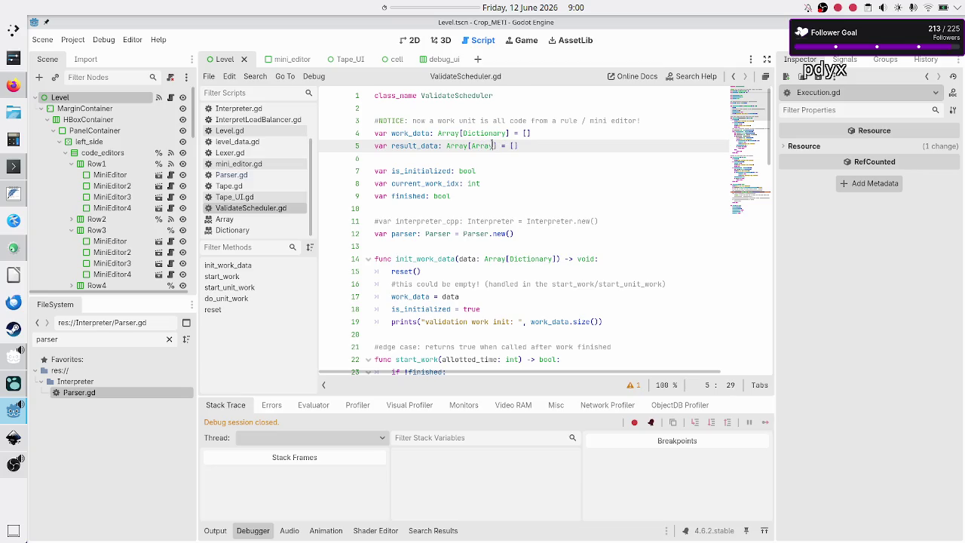
{"action": "key", "text": "Escape"}
{"action": "key", "text": "Right"}
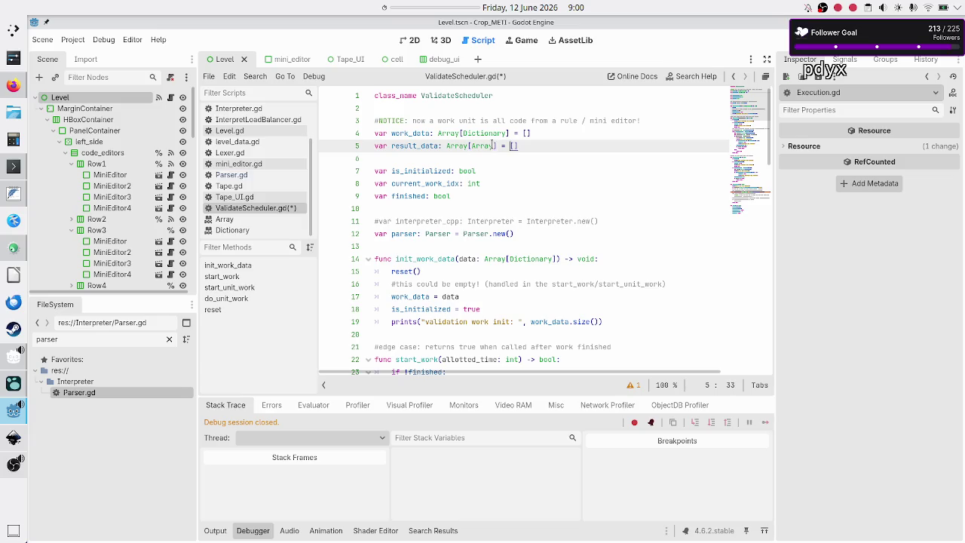
{"action": "key", "text": "Down"}
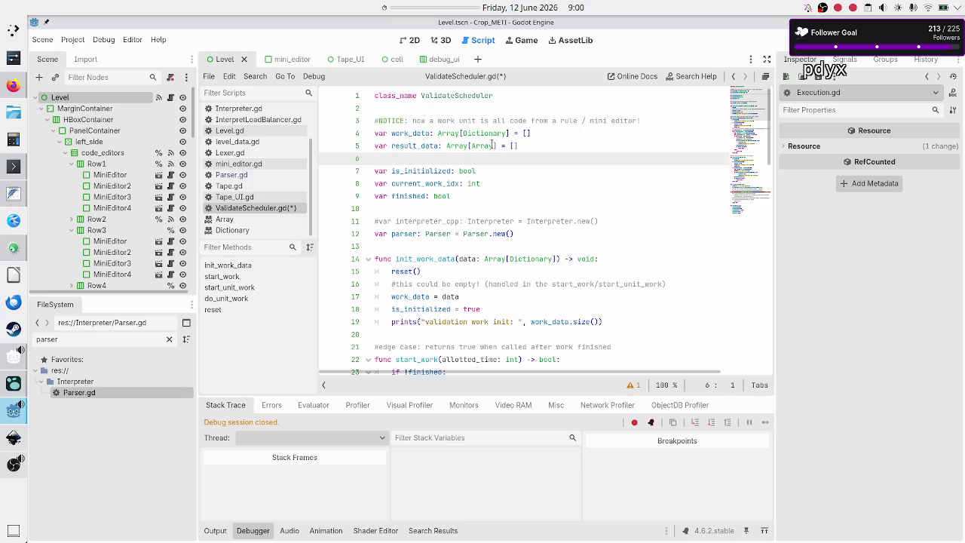
{"action": "key", "text": "Up"}
{"action": "key", "text": "Down"}
{"action": "key", "text": "Down"}
{"action": "key", "text": "Down"}
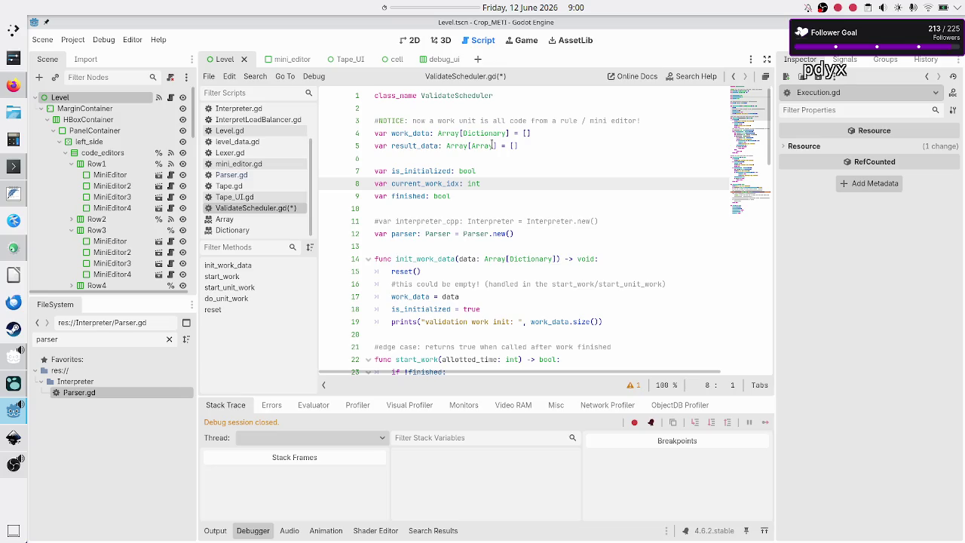
Select the work_data and result_data declarations on lines 4 and 5 to compare them.
{"action": "left_click", "coordinate": [556, 139]}
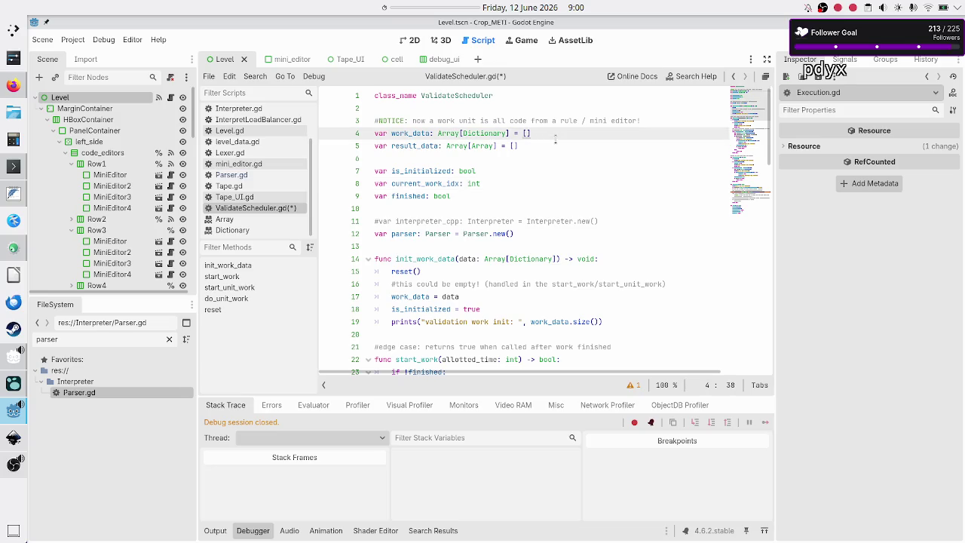
{"action": "key", "text": "Right"}
{"action": "key", "text": "Up"}
{"action": "key", "text": "shift+End"}
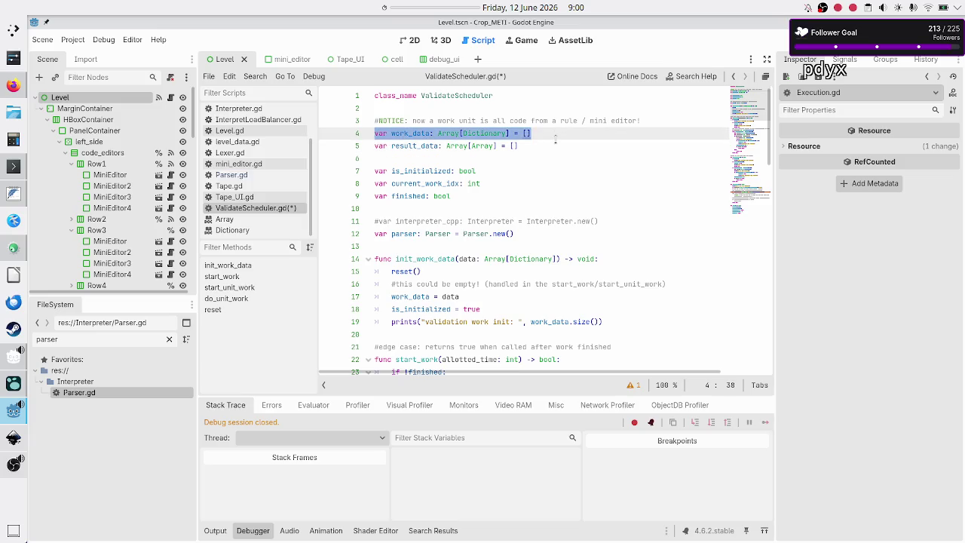
{"action": "key", "text": "Right"}
{"action": "key", "text": "shift+Down"}
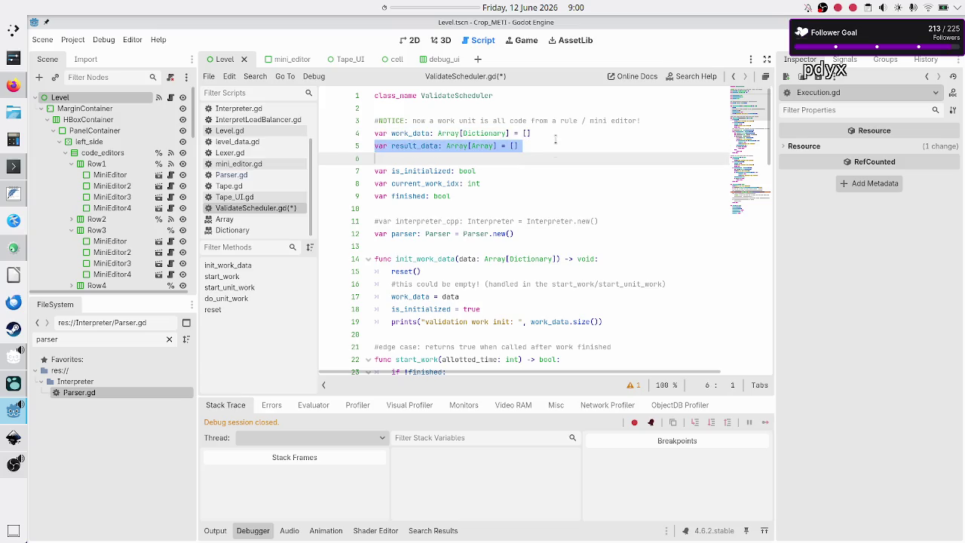
{"action": "key", "text": "Up"}
{"action": "key", "text": "Up"}
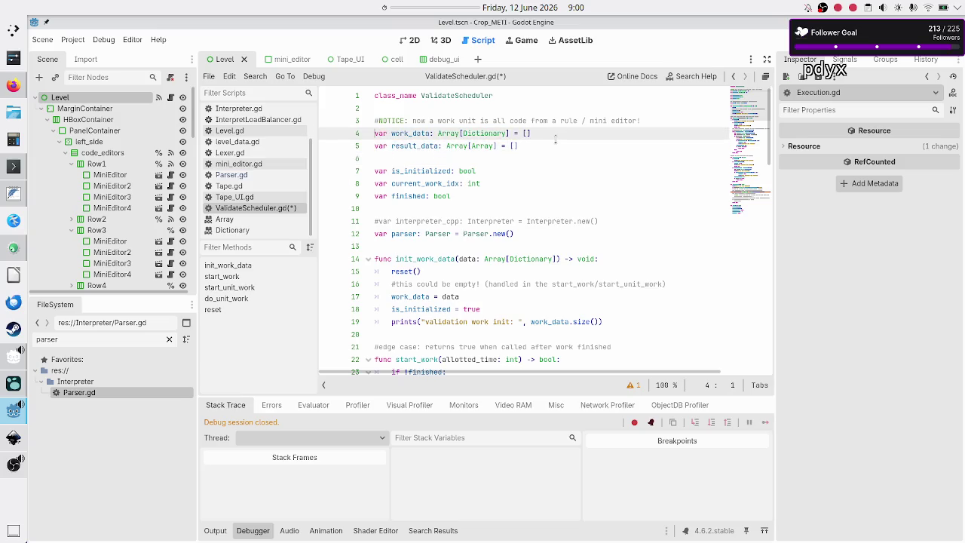
{"action": "key", "text": "shift+End"}
{"action": "key", "text": "Right"}
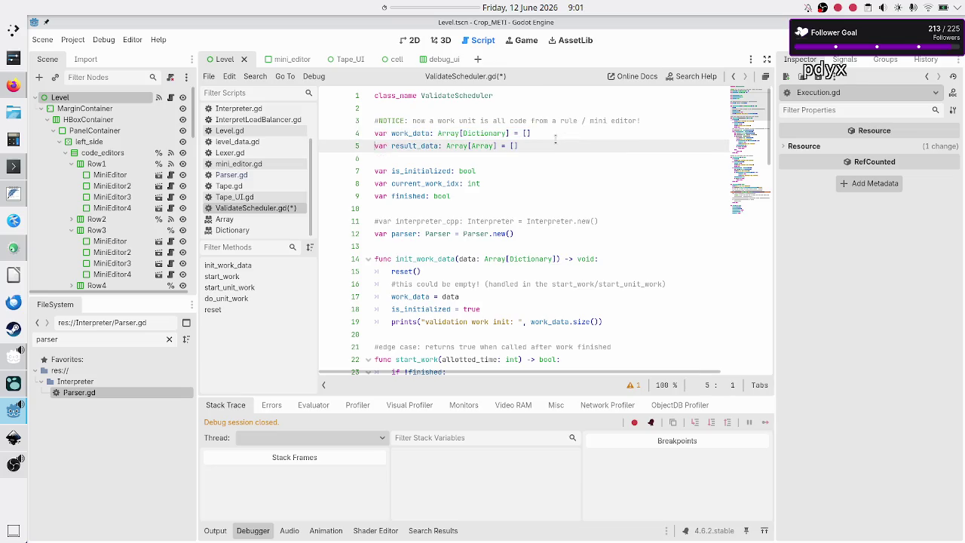
{"action": "key", "text": "shift+End"}
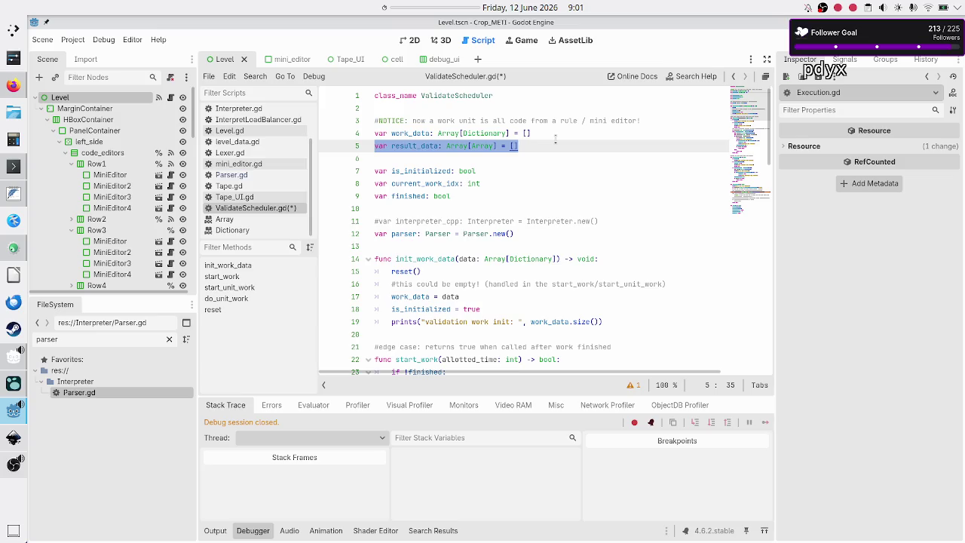
Add a new line 5 note reading 'work unit: entire code of a mini editor'.
{"action": "key", "text": "Up"}
{"action": "key", "text": "End"}
{"action": "key", "text": "Return"}
{"action": "type", "text": "1work unit: c"}
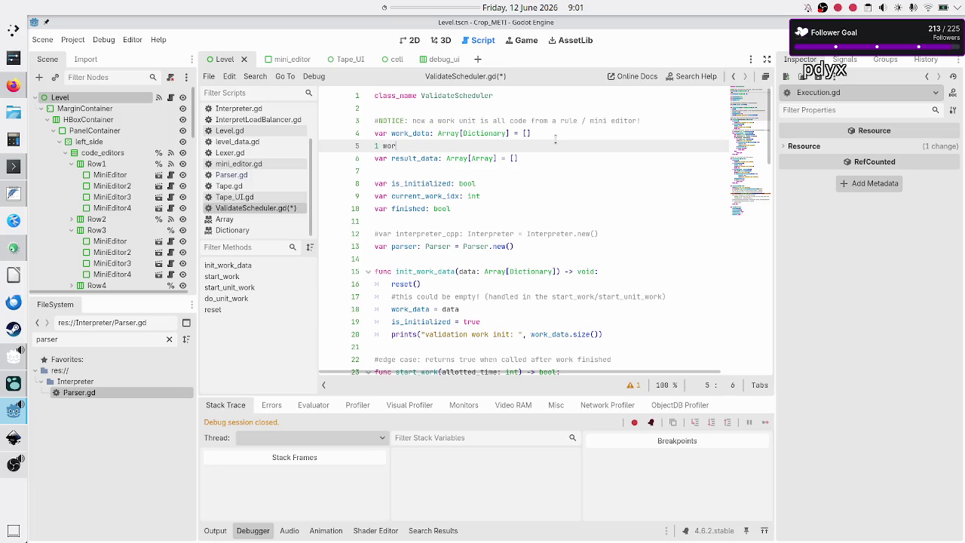
{"action": "type", "text": "ode u"}
{"action": "key", "text": "BackSpace"}
{"action": "key", "text": "BackSpace"}
{"action": "key", "text": "BackSpace"}
{"action": "key", "text": "BackSpace"}
{"action": "key", "text": "BackSpace"}
{"action": "key", "text": "BackSpace"}
{"action": "type", "text": "entire code "}
{"action": "type", "text": "of a mini editor"}
{"action": "key", "text": "Up"}
{"action": "key", "text": "Up"}
{"action": "key", "text": "shift+End"}
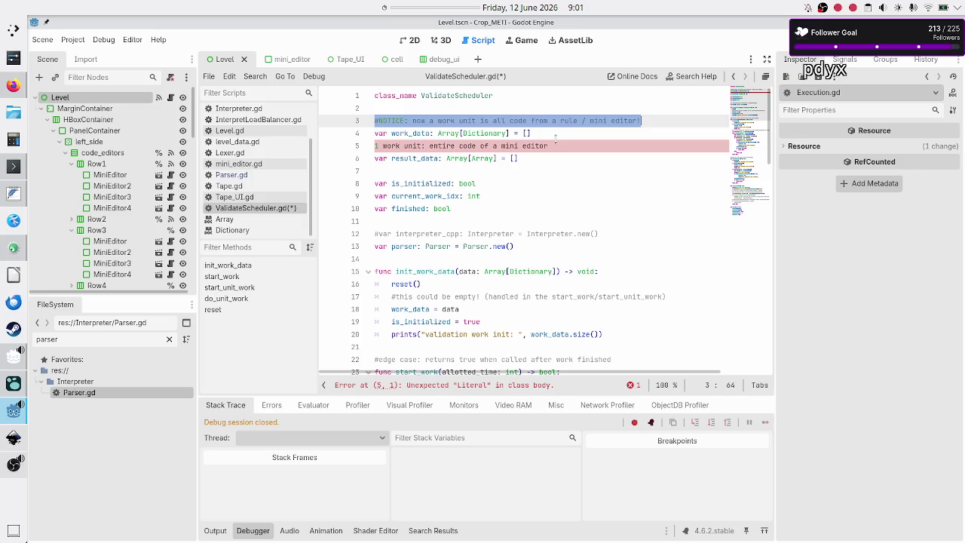
{"action": "key", "text": "Down"}
{"action": "key", "text": "Down"}
{"action": "key", "text": "Home"}
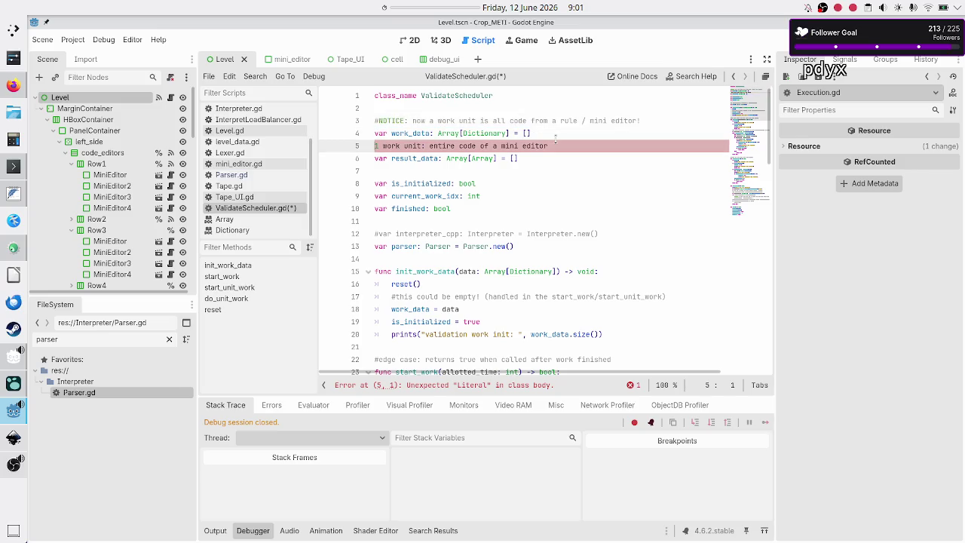
Append '-> multiple commands' to the end of the line 5 note.
{"action": "key", "text": "End"}
{"action": "type", "text": "->"}
{"action": "key", "text": "BackSpace"}
{"action": "type", "text": "> multiple commands"}
{"action": "key", "text": "Home"}
Review the work_data and result_data lines, then select the whole line 5 note.
{"action": "key", "text": "Up"}
{"action": "key", "text": "Down"}
{"action": "key", "text": "Down"}
{"action": "key", "text": "Up"}
{"action": "key", "text": "Up"}
{"action": "key", "text": "Down"}
{"action": "key", "text": "Down"}
{"action": "key", "text": "Up"}
{"action": "key", "text": "Up"}
{"action": "key", "text": "Down"}
{"action": "key", "text": "Down"}
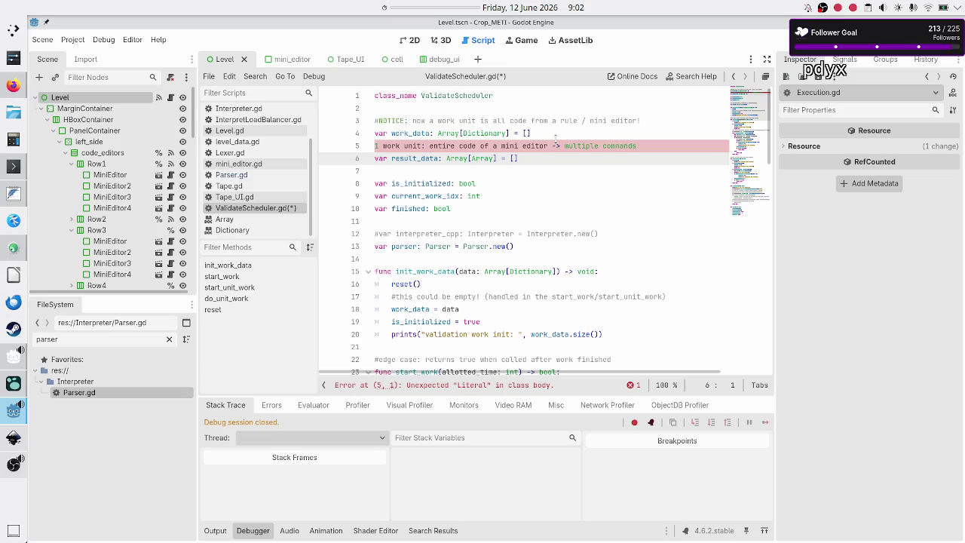
{"action": "key", "text": "shift+End"}
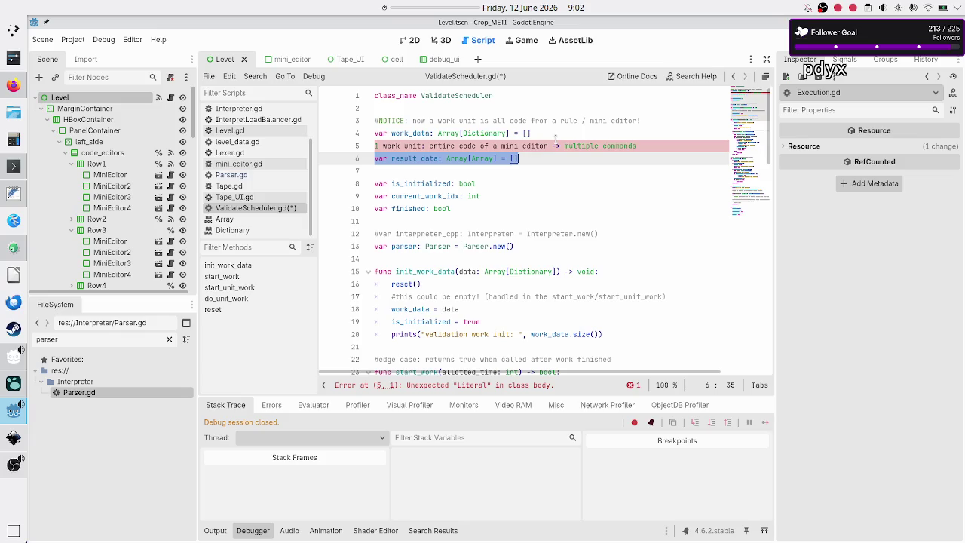
{"action": "key", "text": "Up"}
{"action": "key", "text": "Up"}
{"action": "key", "text": "Up"}
{"action": "key", "text": "Down"}
{"action": "key", "text": "Down"}
{"action": "key", "text": "Down"}
{"action": "key", "text": "shift+End"}
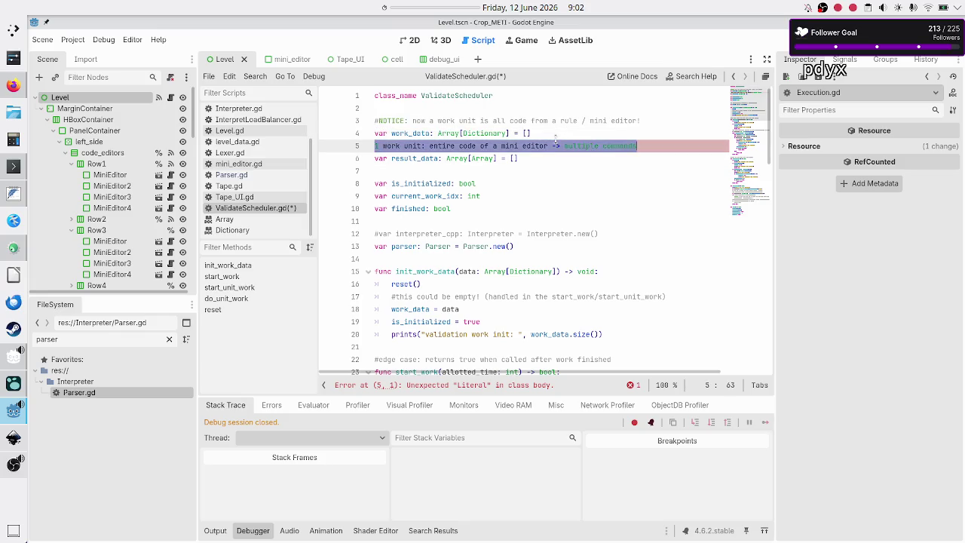
Replace line 5 with '#NOTICE: the result data is an Array of commands, so not 1:1 w/ work_data!!'.
{"action": "key", "text": "BackSpace"}
{"action": "type", "text": "#NOTICE:"}
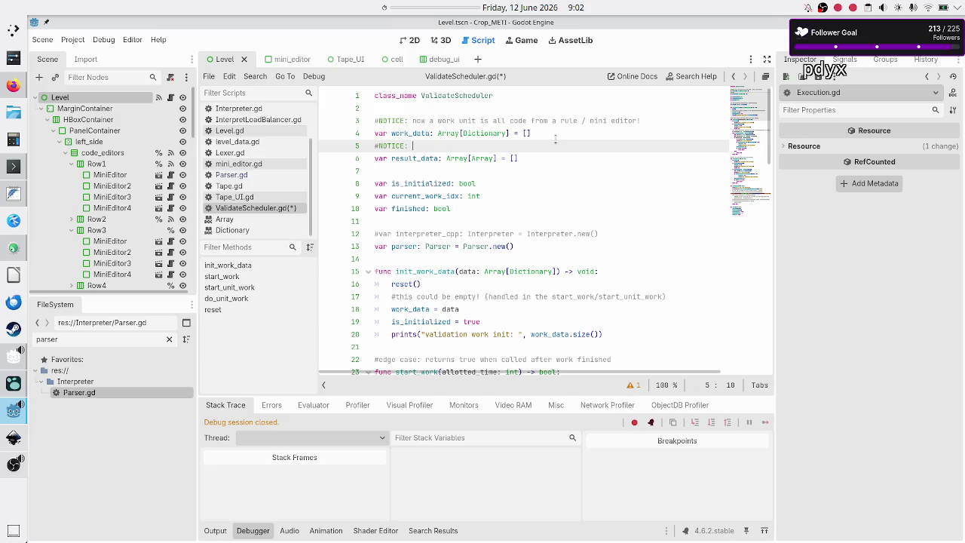
{"action": "type", "text": "the result data is an Array of commands,"}
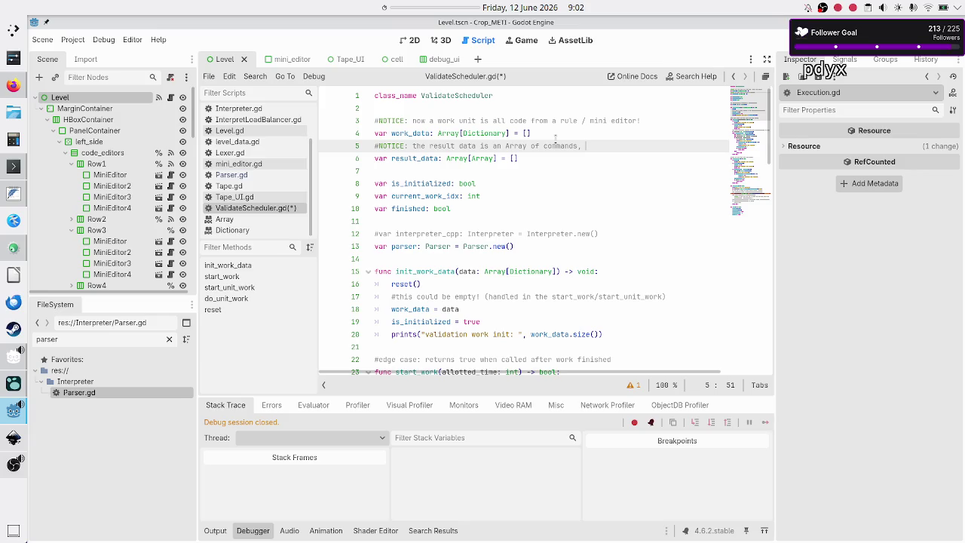
{"action": "type", "text": "so not"}
{"action": "type", "text": "1:1 "}
{"action": "type", "text": "w/ work"}
{"action": "type", "text": "_data!!"}
{"action": "key", "text": "Down"}
{"action": "key", "text": "Down"}
{"action": "key", "text": "Down"}
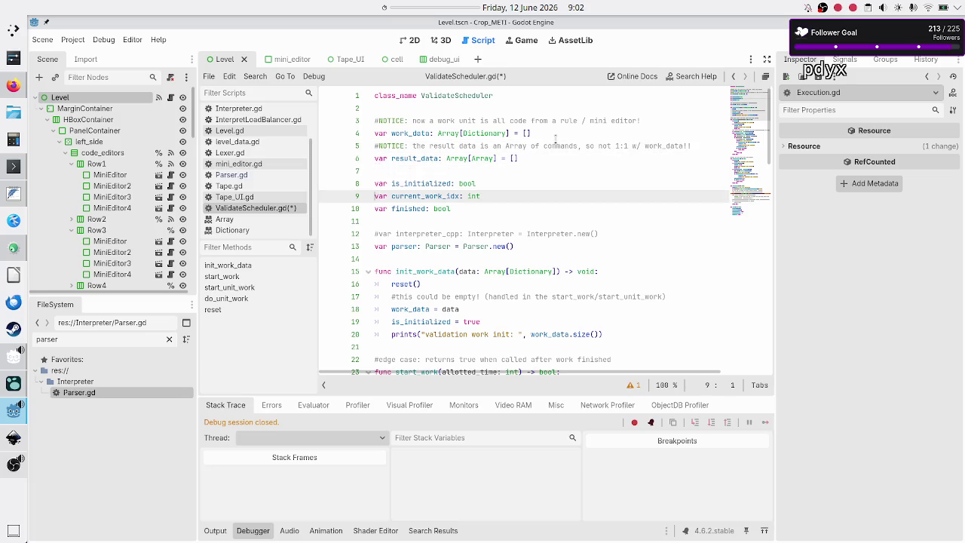
Move down to do_unit_work and select the rule_commands get_commands declaration on line 72.
{"action": "key", "text": "Down"}
{"action": "key", "text": "Down"}
{"action": "key", "text": "Down"}
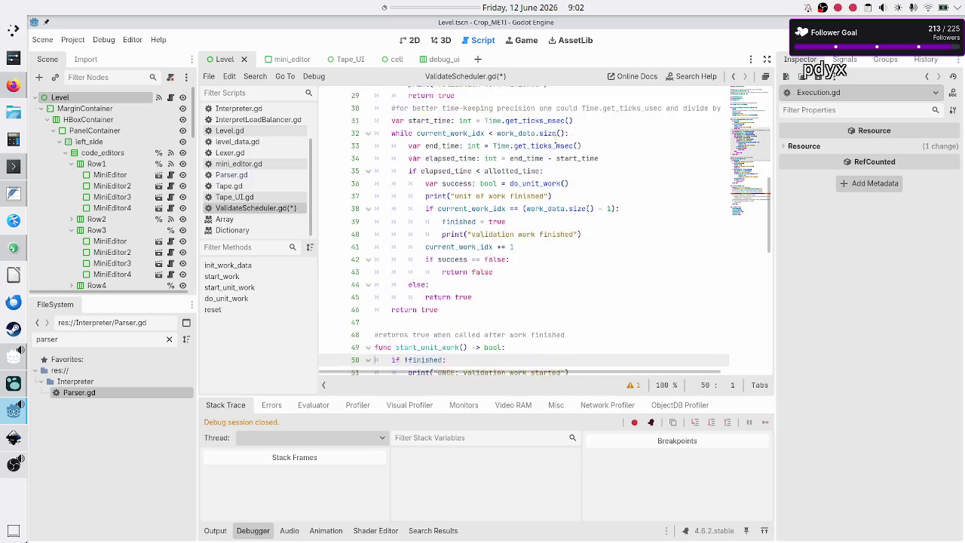
{"action": "key", "text": "Down"}
{"action": "key", "text": "Down"}
{"action": "key", "text": "Down"}
{"action": "key", "text": "Up"}
{"action": "key", "text": "Up"}
{"action": "key", "text": "Up"}
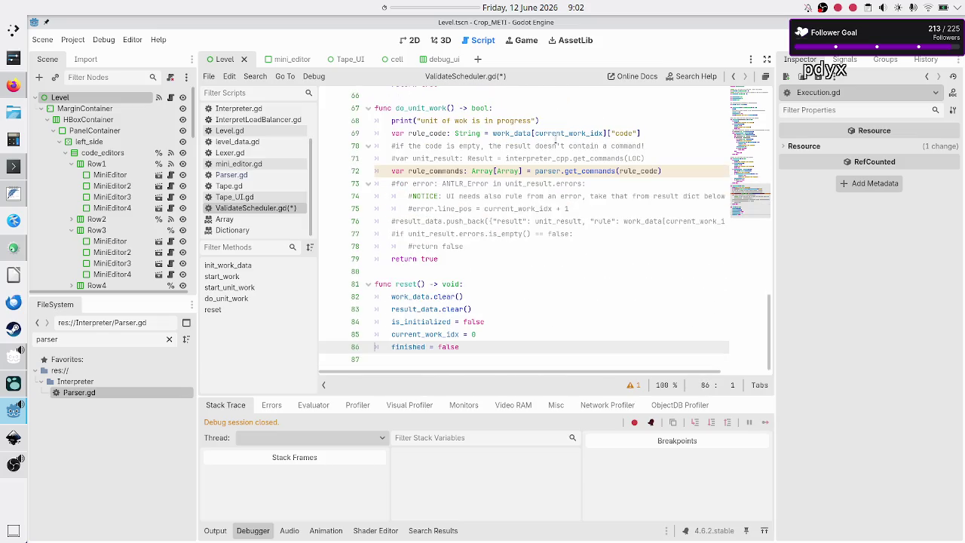
{"action": "key", "text": "Up"}
{"action": "key", "text": "Up"}
{"action": "key", "text": "Up"}
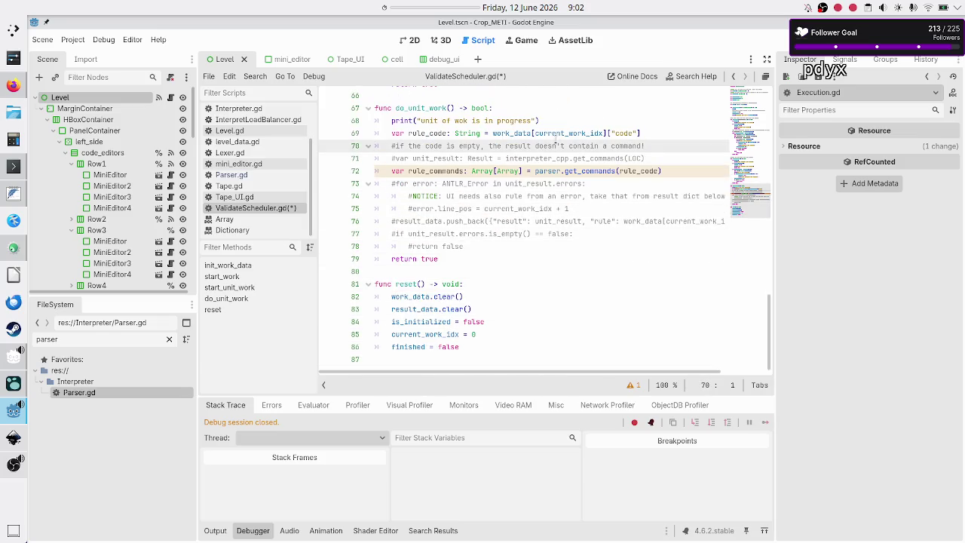
{"action": "key", "text": "Down"}
{"action": "key", "text": "Down"}
{"action": "key", "text": "shift+End"}
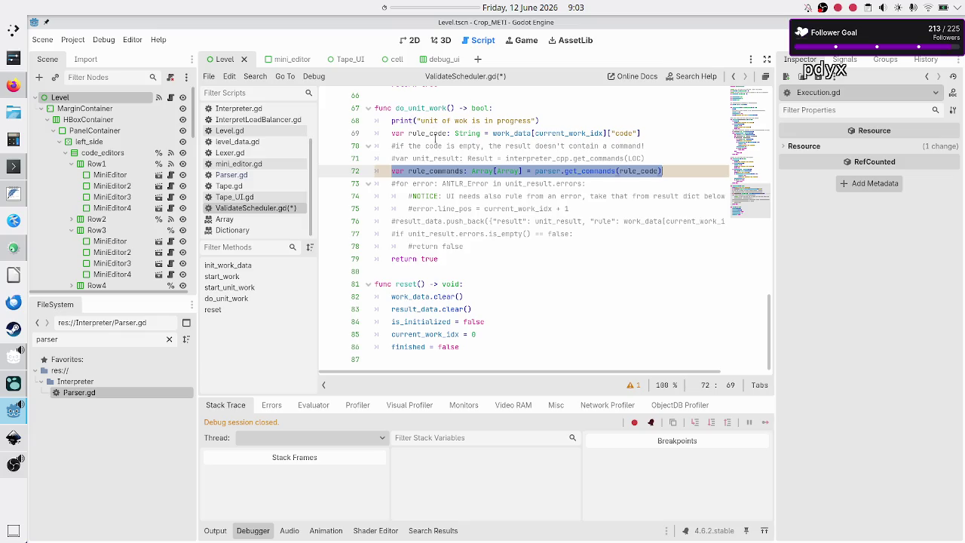
Highlight usages of work_data, rule_commands and the inner Array type, adding then removing a blank line.
{"action": "double_click", "coordinate": [517, 133]}
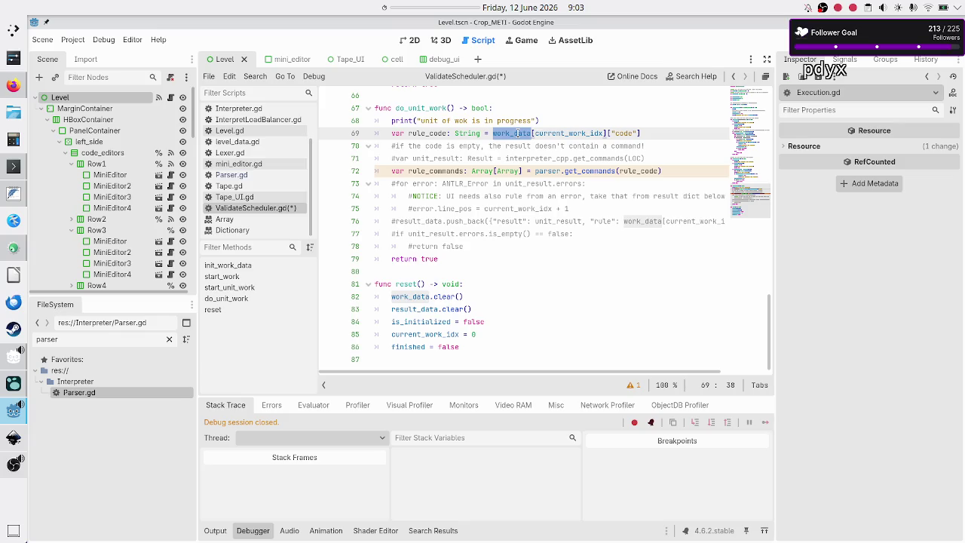
{"action": "double_click", "coordinate": [441, 171]}
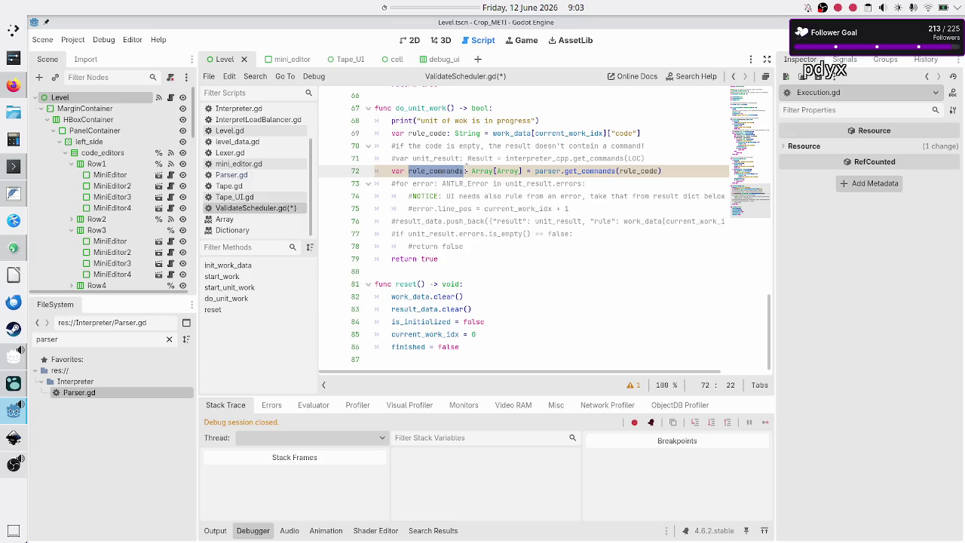
{"action": "double_click", "coordinate": [508, 171]}
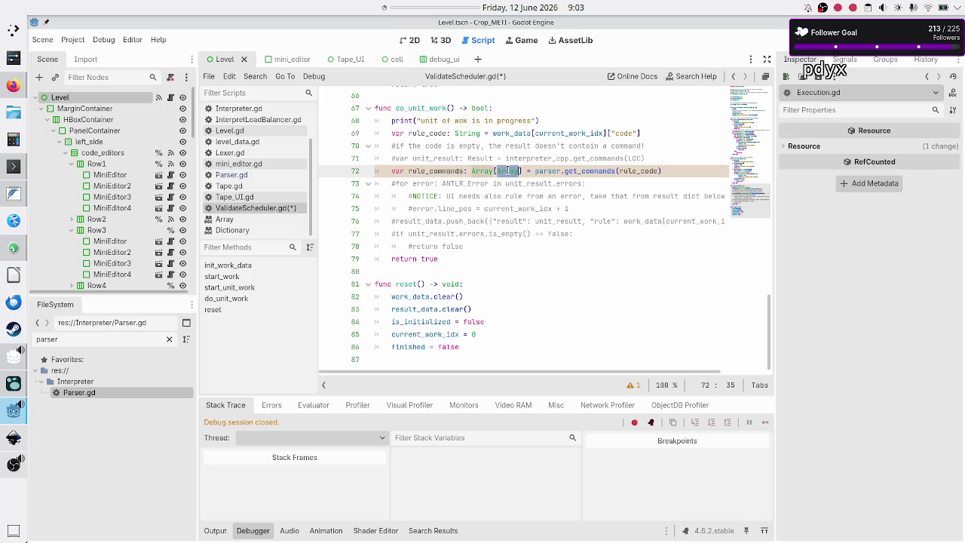
{"action": "left_click", "coordinate": [482, 171]}
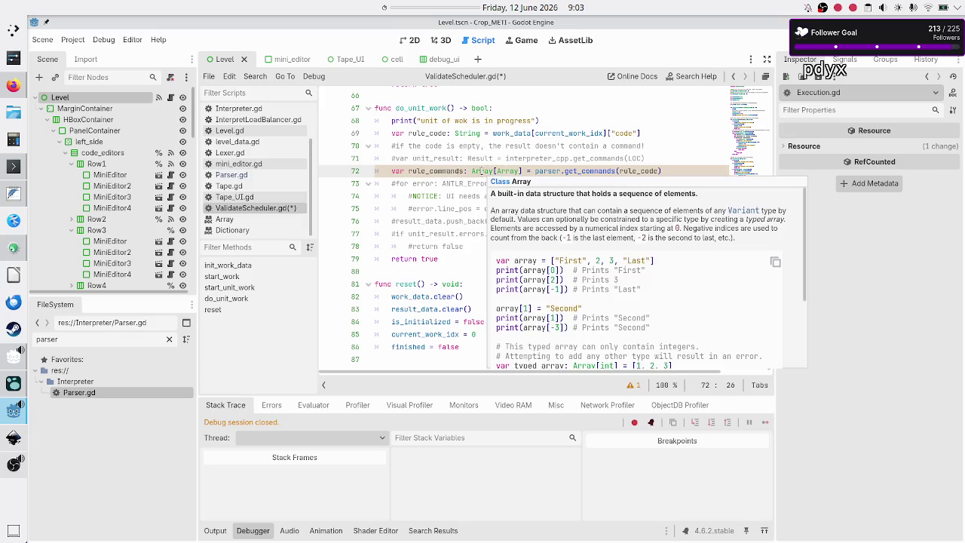
{"action": "left_click", "coordinate": [683, 170]}
{"action": "key", "text": "Return"}
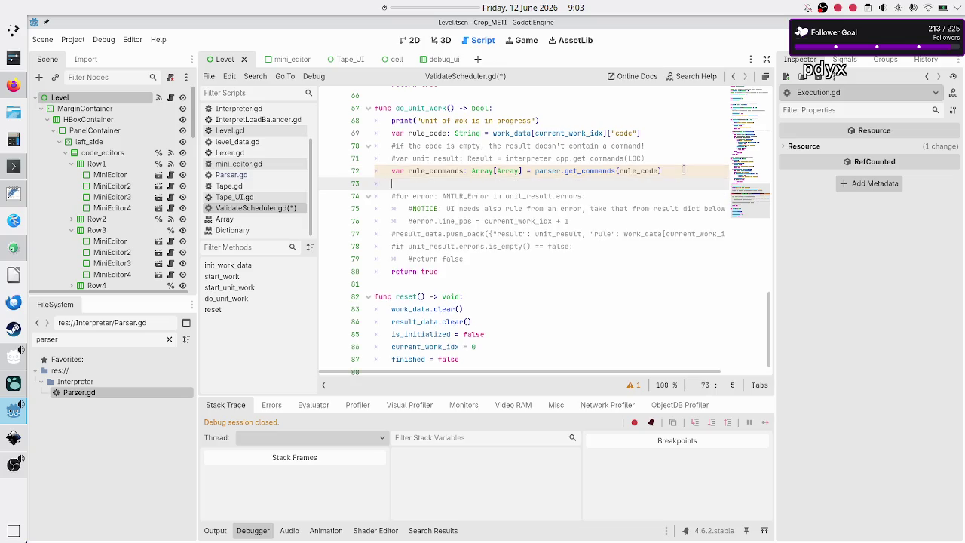
{"action": "key", "text": "BackSpace"}
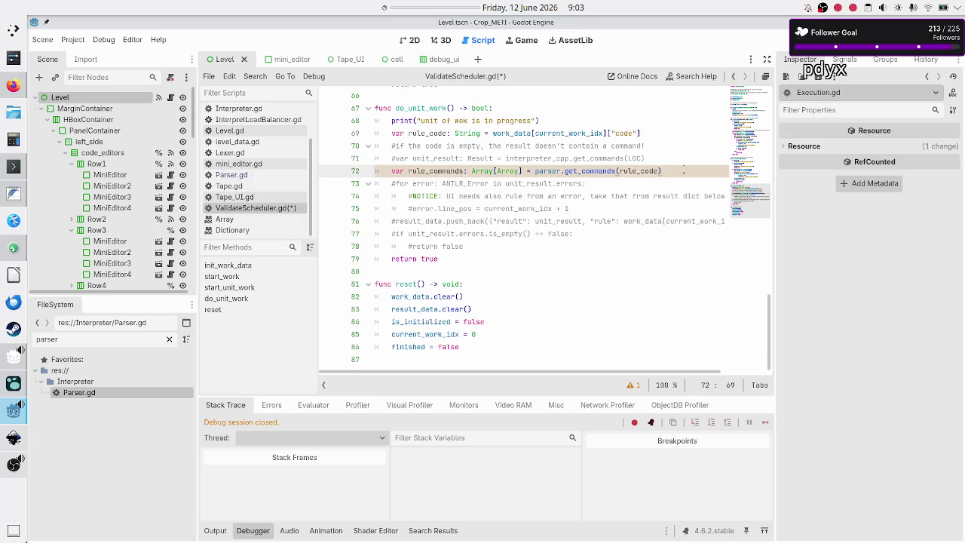
Select the for-error comment on line 73 and the #NOTICE comment on line 74.
{"action": "key", "text": "Down"}
{"action": "key", "text": "Home"}
{"action": "key", "text": "shift+End"}
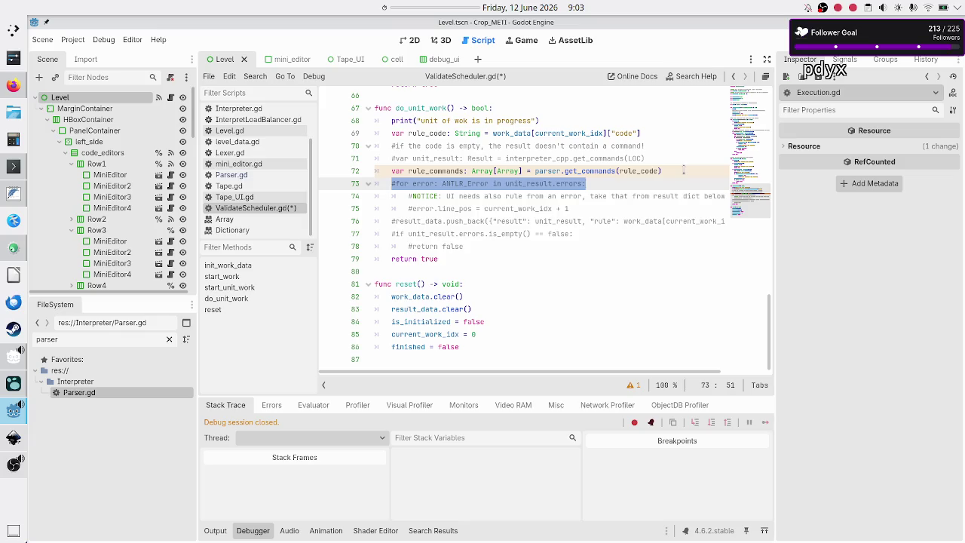
{"action": "key", "text": "Right"}
{"action": "key", "text": "Right"}
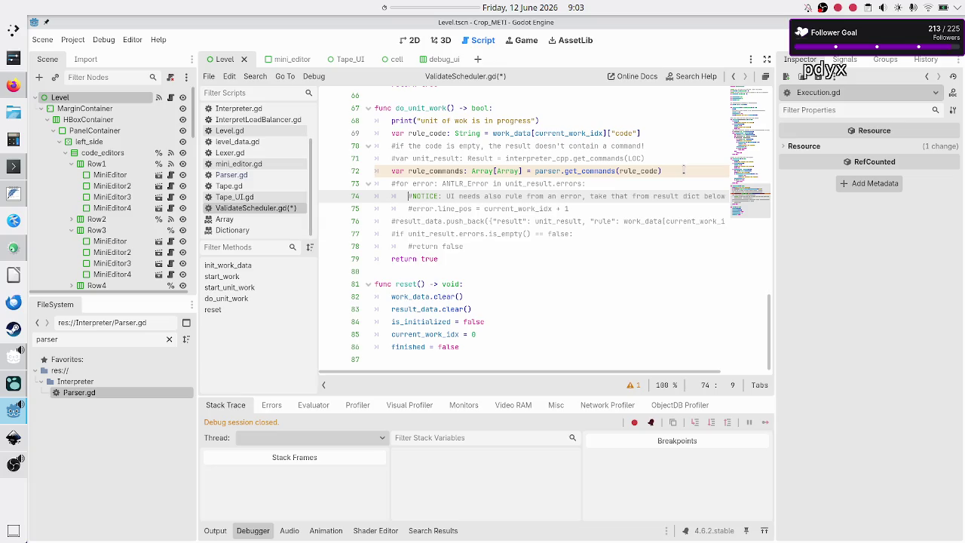
{"action": "key", "text": "shift+End"}
{"action": "key", "text": "shift+Right"}
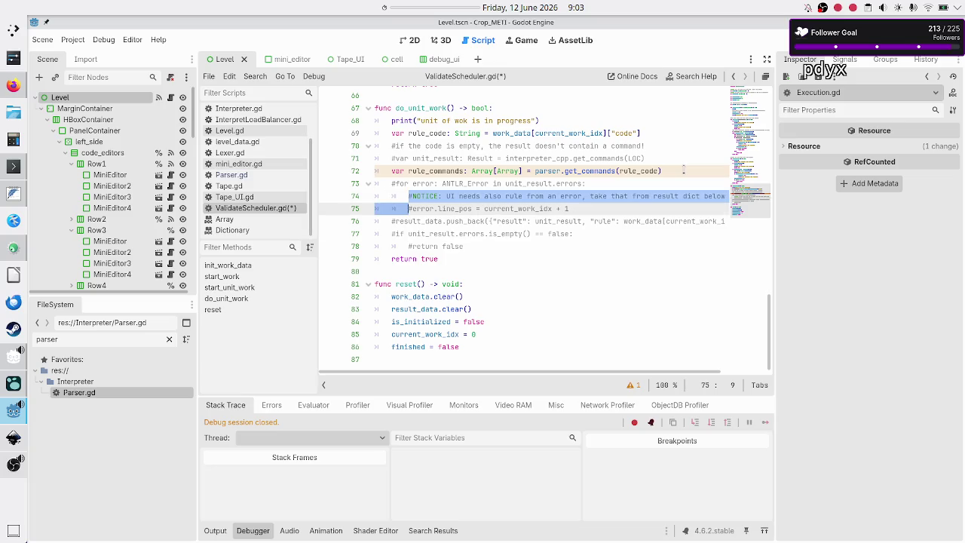
{"action": "key", "text": "shift+Left"}
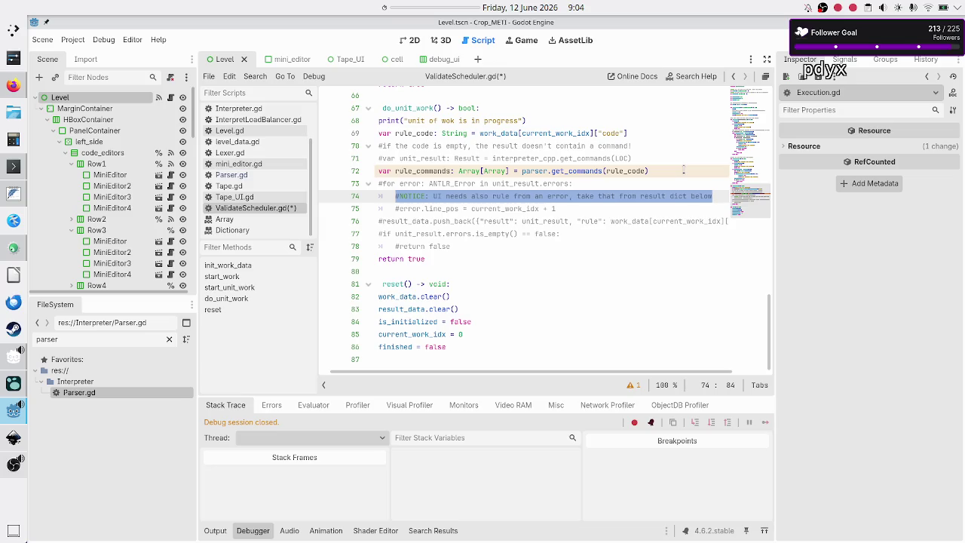
{"action": "key", "text": "End"}
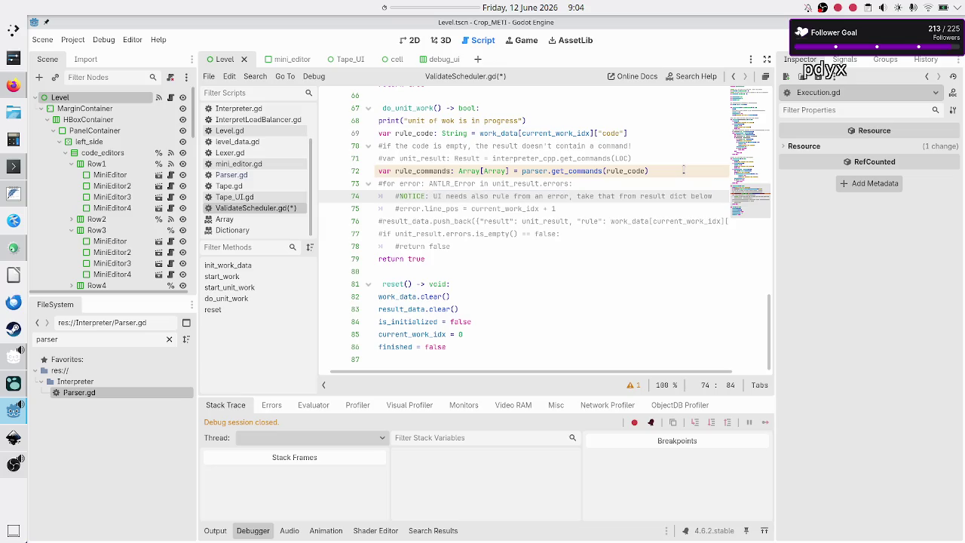
{"action": "key", "text": "BackSpace"}
{"action": "key", "text": "BackSpace"}
{"action": "key", "text": "BackSpace"}
{"action": "type", "text": "work unit"}
{"action": "key", "text": "Down"}
{"action": "key", "text": "Home"}
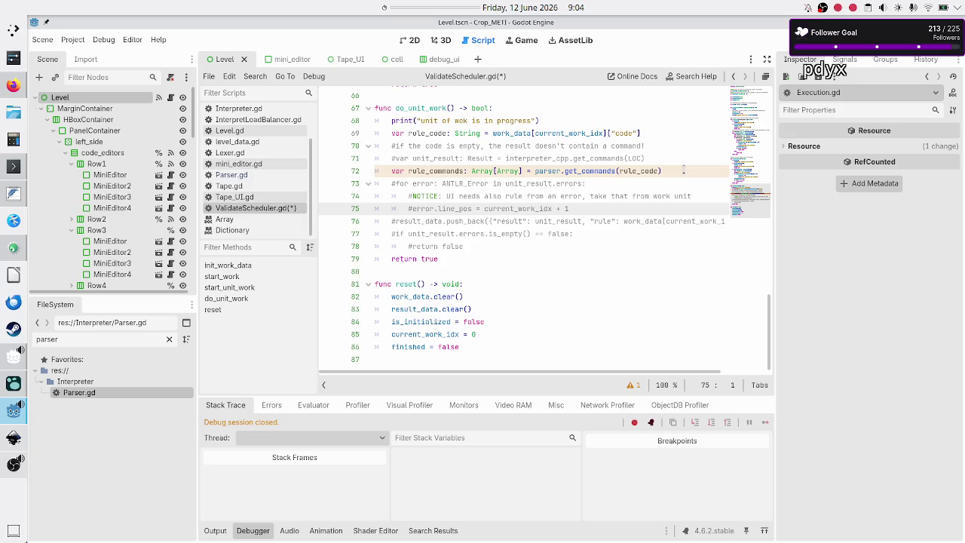
{"action": "key", "text": "Up"}
{"action": "key", "text": "Up"}
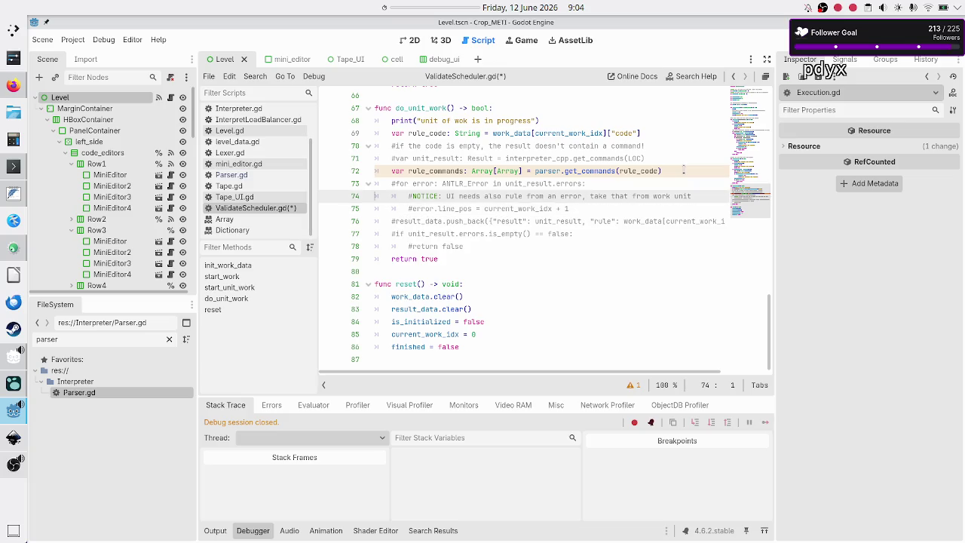
{"action": "key", "text": "Down"}
{"action": "key", "text": "Down"}
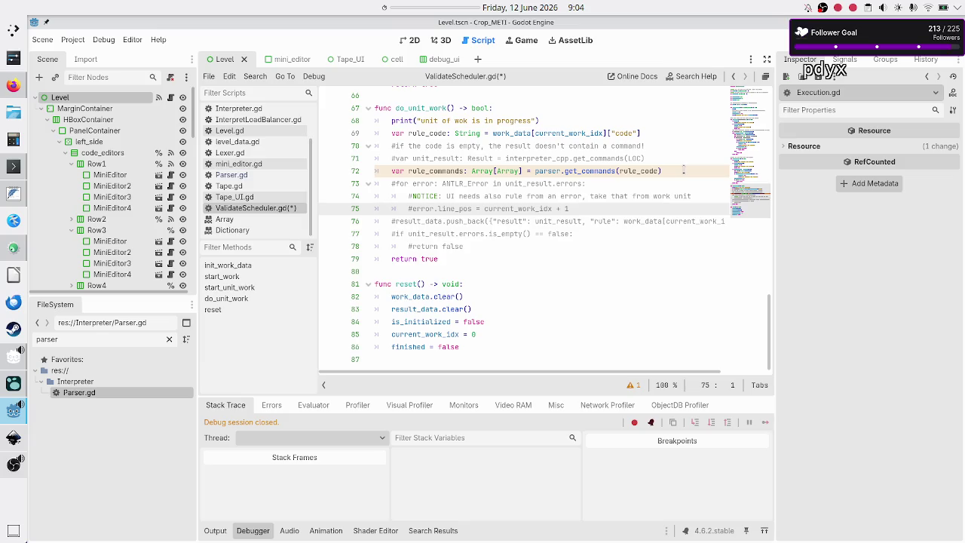
{"action": "key", "text": "Home"}
{"action": "key", "text": "shift+Right"}
{"action": "key", "text": "shift+Right"}
{"action": "key", "text": "shift+Right"}
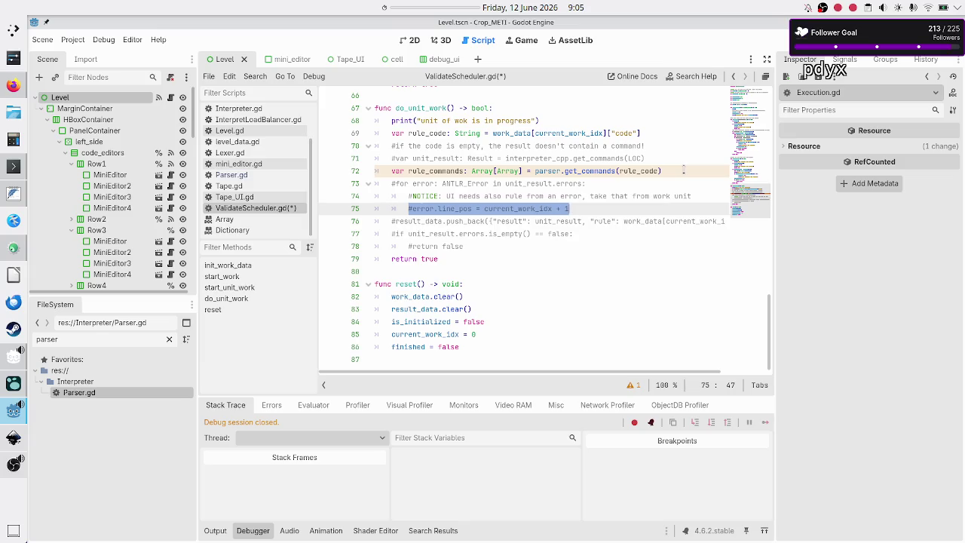
{"action": "key", "text": "Escape"}
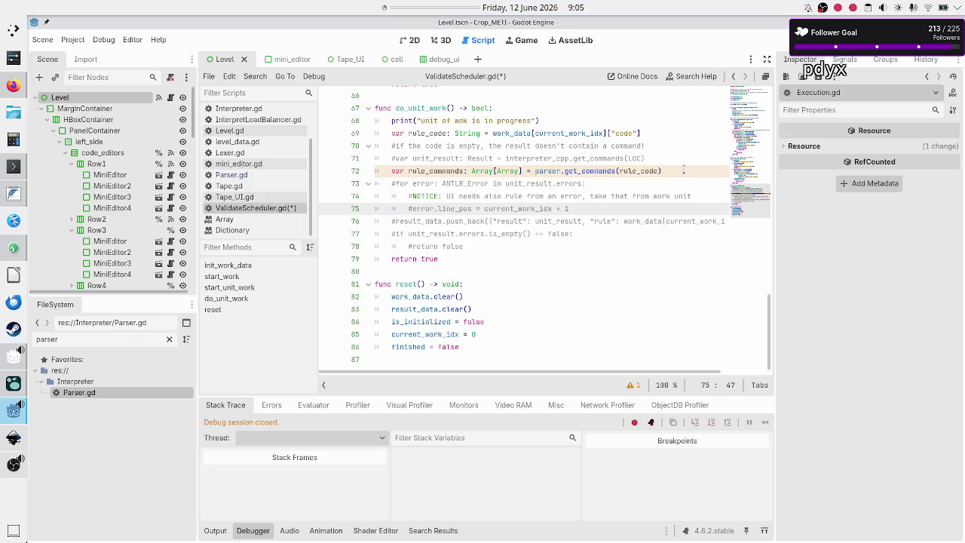
{"action": "key", "text": "shift+Left"}
{"action": "key", "text": "shift+Left"}
{"action": "key", "text": "shift+Left"}
{"action": "key", "text": "shift+Left"}
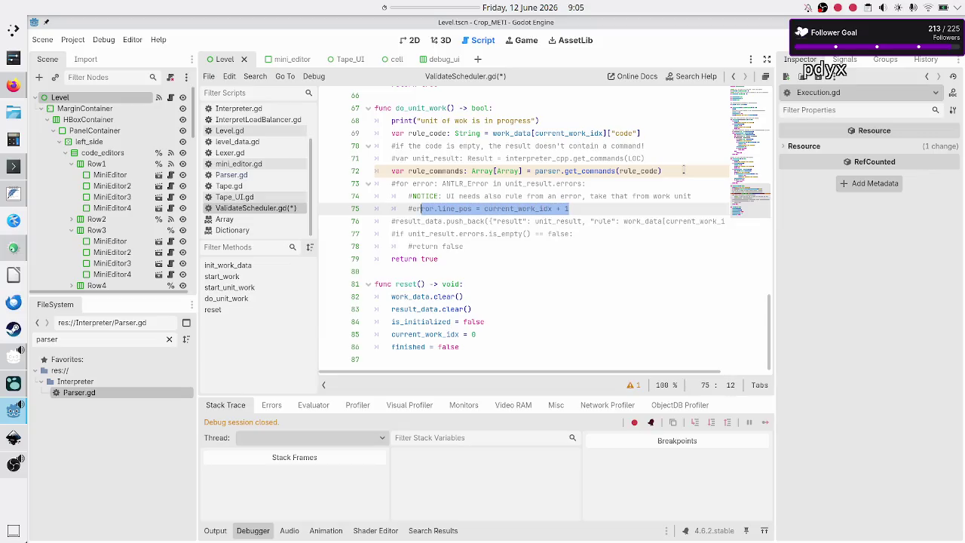
{"action": "key", "text": "shift+Left"}
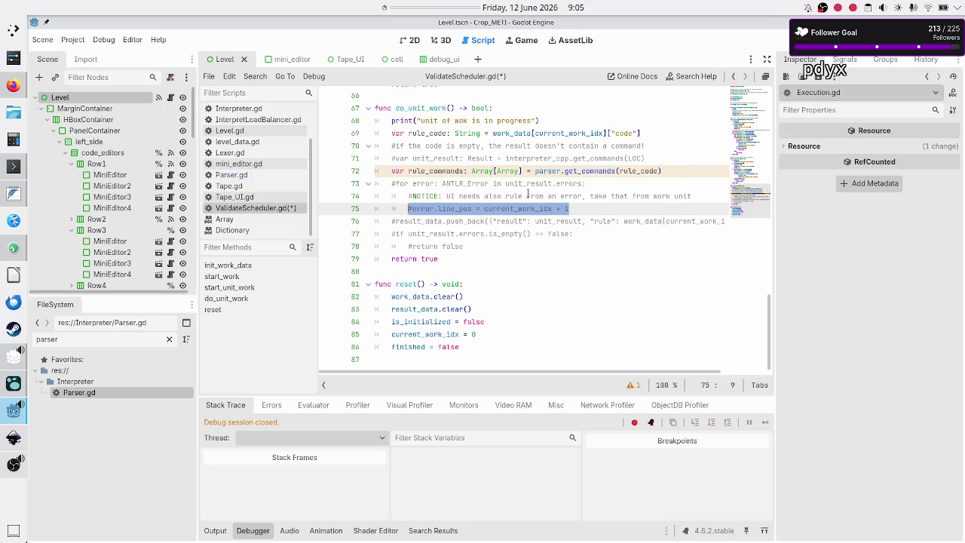
{"action": "mouse_move", "coordinate": [4, 463]}
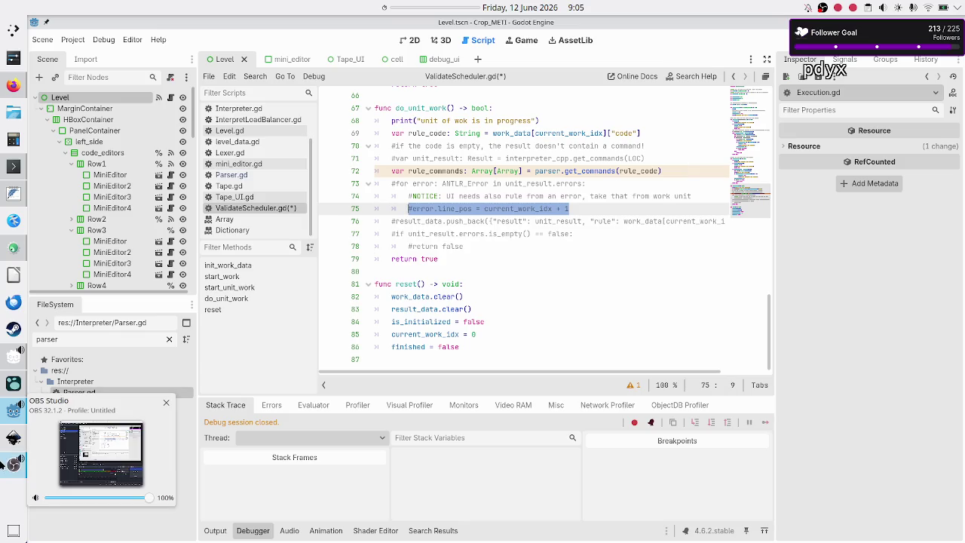
{"action": "left_click", "coordinate": [8, 440]}
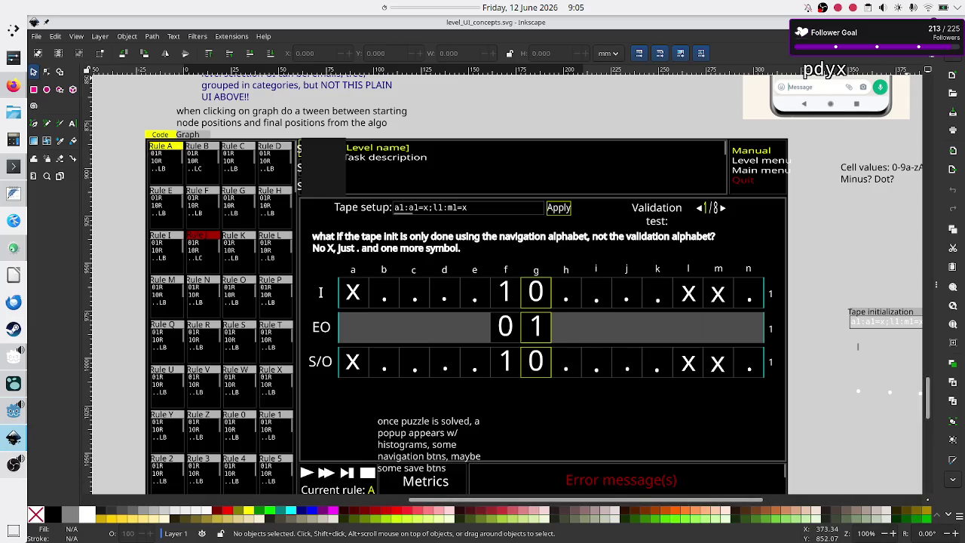
{"action": "key", "text": "alt+Tab"}
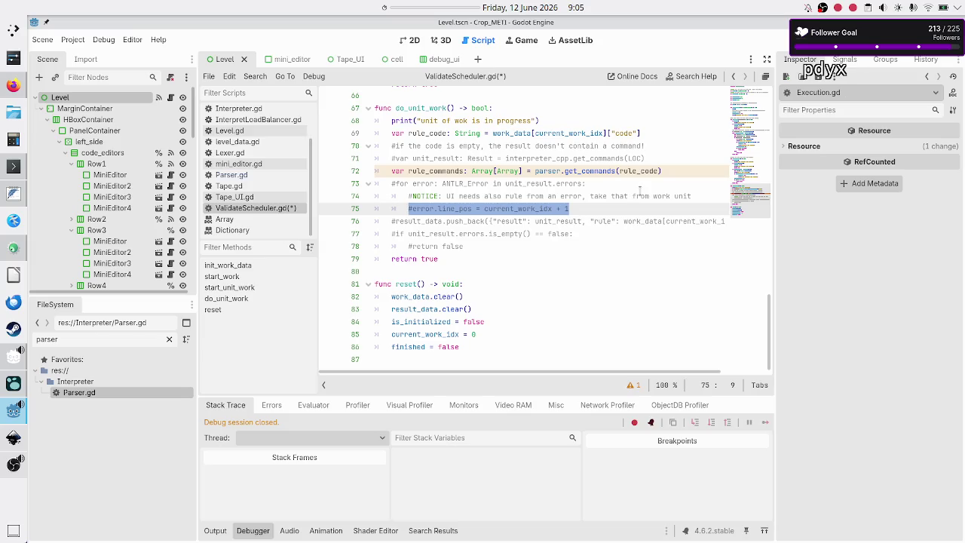
Delete the commented-out error.line_pos line 75.
{"action": "key", "text": "Home"}
{"action": "key", "text": "shift+End"}
{"action": "key", "text": "BackSpace"}
{"action": "key", "text": "BackSpace"}
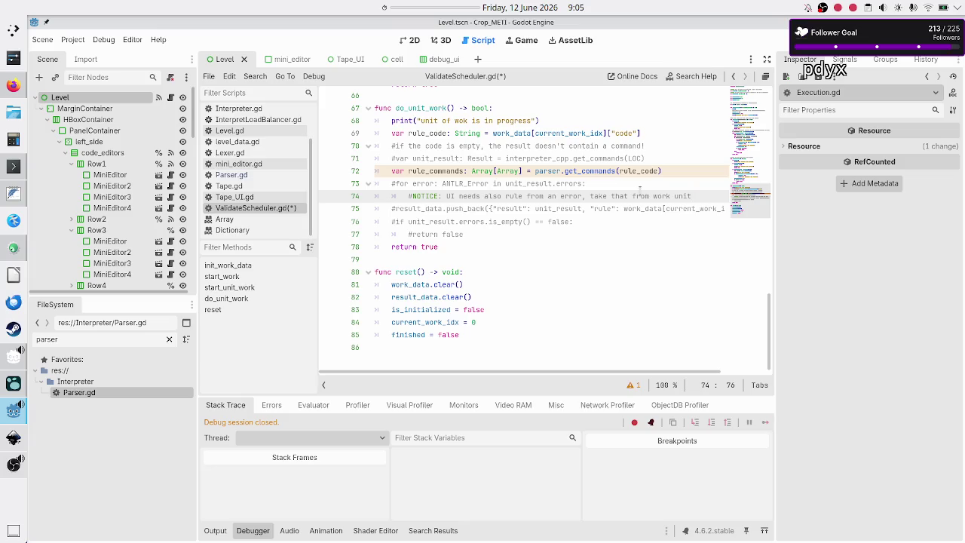
Review the for-error and NOTICE comments and the rule and unit_result terms on line 75.
{"action": "key", "text": "Up"}
{"action": "key", "text": "Home"}
{"action": "key", "text": "shift+End"}
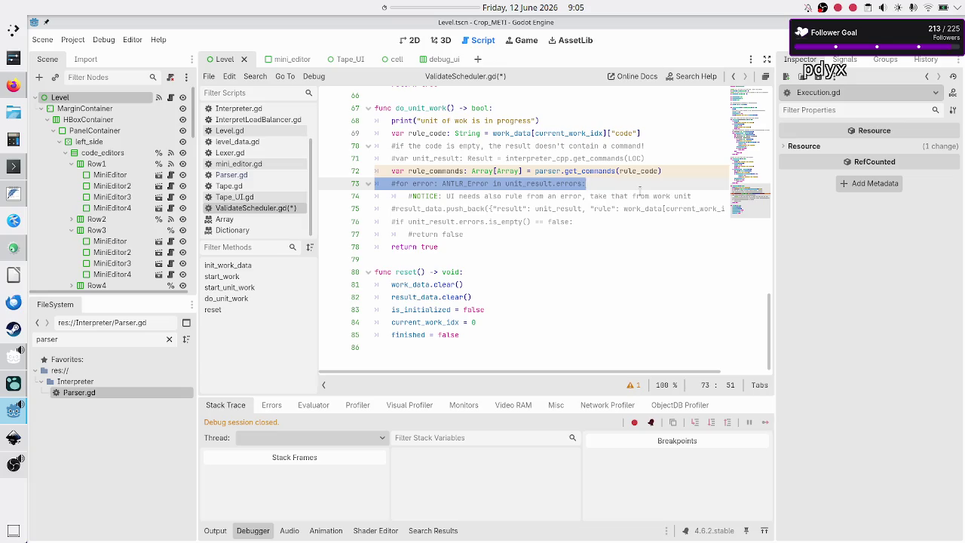
{"action": "key", "text": "Down"}
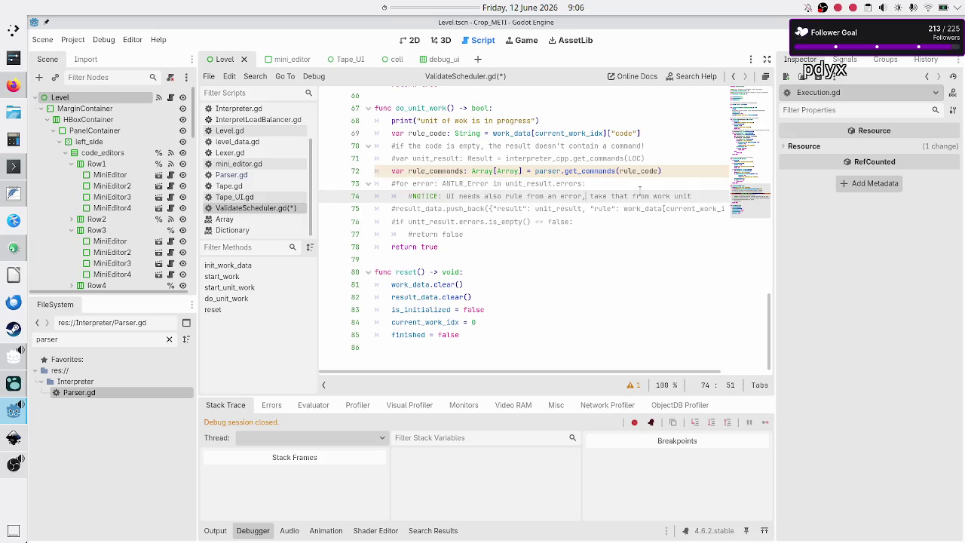
{"action": "key", "text": "Left"}
{"action": "key", "text": "Left"}
{"action": "key", "text": "Left"}
{"action": "key", "text": "shift+Right"}
{"action": "key", "text": "shift+Right"}
{"action": "key", "text": "shift+Right"}
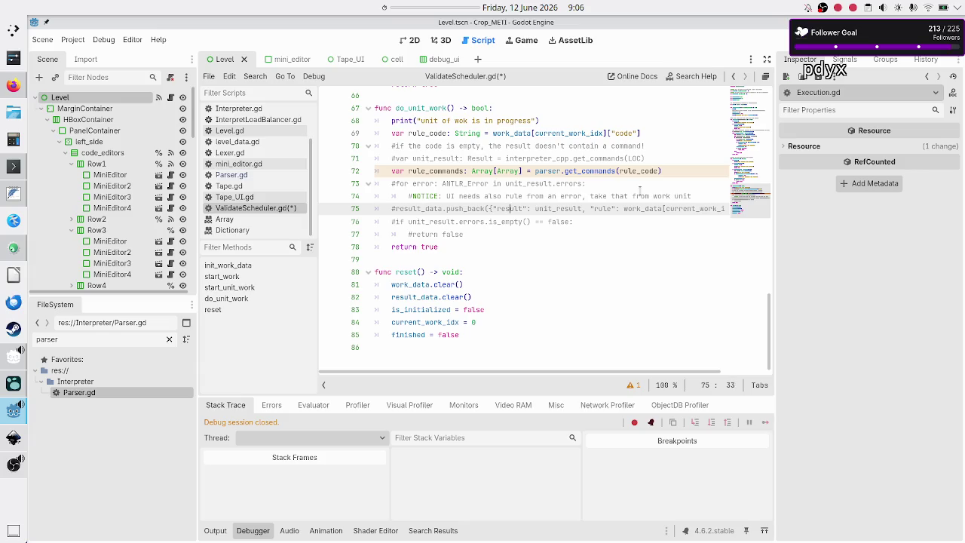
{"action": "key", "text": "Right"}
{"action": "key", "text": "Right"}
{"action": "key", "text": "Right"}
{"action": "key", "text": "Right"}
{"action": "key", "text": "Right"}
{"action": "key", "text": "Right"}
{"action": "key", "text": "shift+Right"}
{"action": "key", "text": "shift+Right"}
{"action": "key", "text": "shift+Right"}
{"action": "key", "text": "Left"}
{"action": "key", "text": "Left"}
{"action": "key", "text": "Left"}
{"action": "key", "text": "shift+Left"}
{"action": "key", "text": "shift+Left"}
{"action": "key", "text": "shift+Left"}
{"action": "key", "text": "shift+Left"}
{"action": "key", "text": "shift+Left"}
{"action": "key", "text": "shift+Left"}
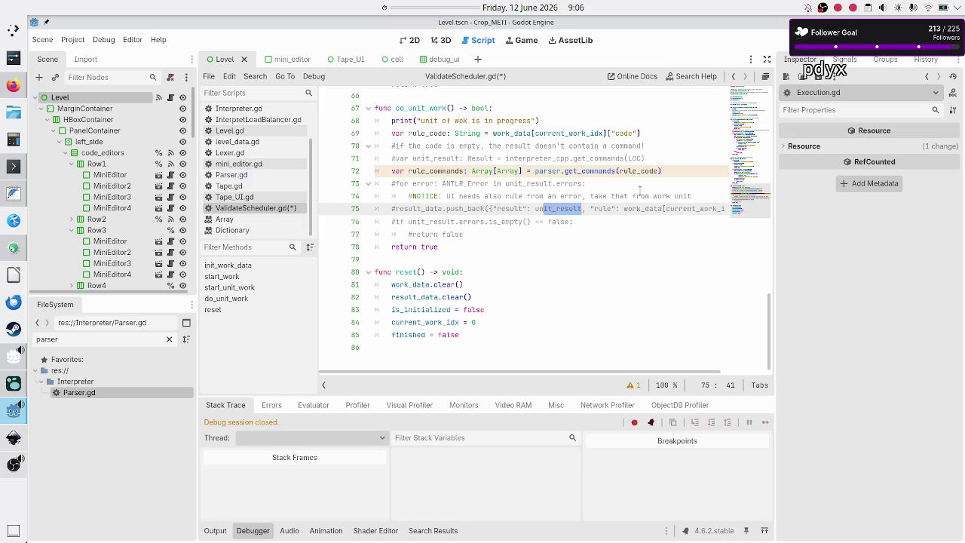
{"action": "key", "text": "Right"}
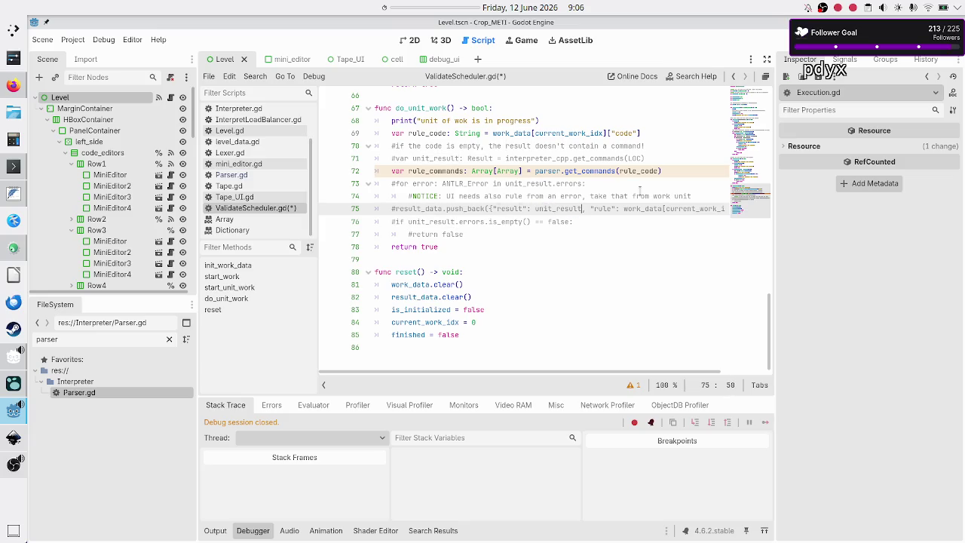
{"action": "key", "text": "Right"}
{"action": "key", "text": "Right"}
{"action": "key", "text": "Right"}
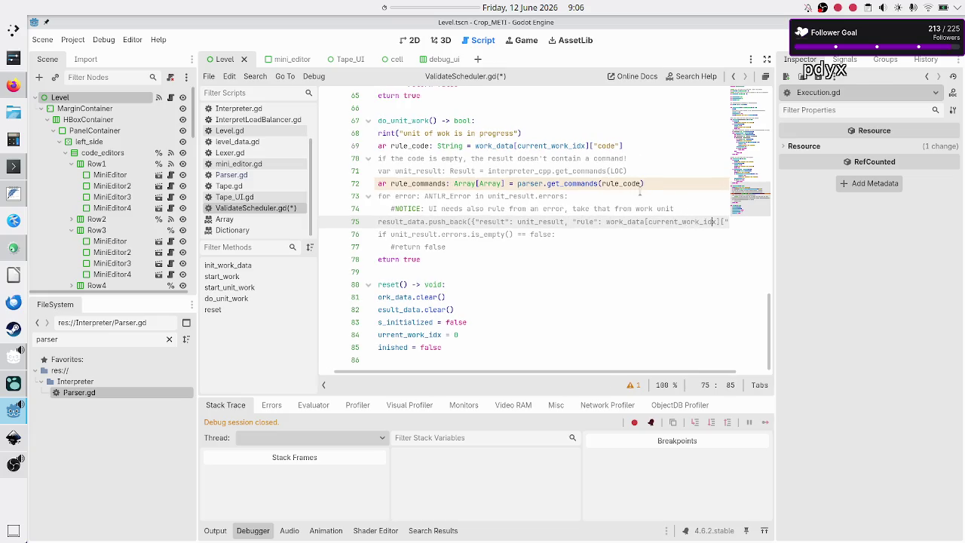
{"action": "key", "text": "Right"}
{"action": "key", "text": "Right"}
{"action": "key", "text": "Right"}
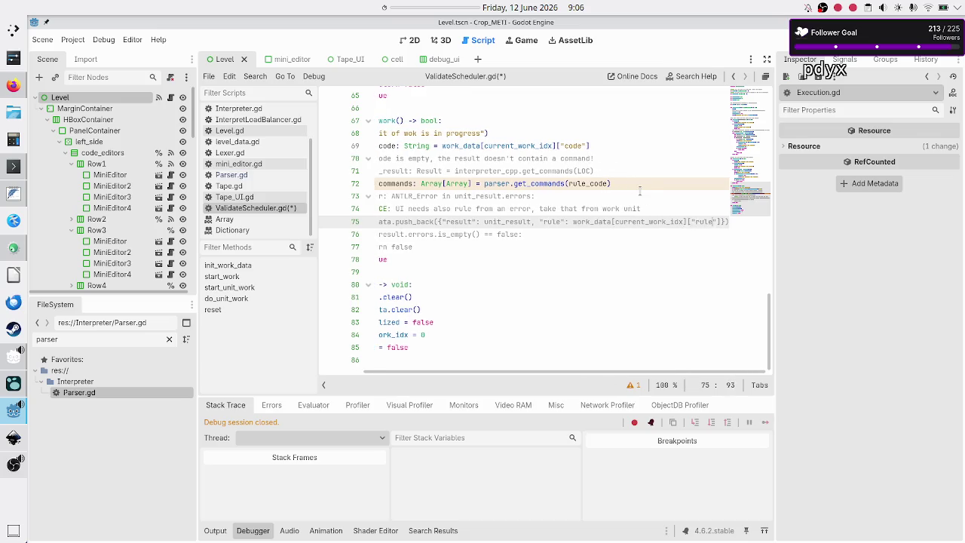
{"action": "key", "text": "Right"}
{"action": "key", "text": "Right"}
{"action": "key", "text": "Right"}
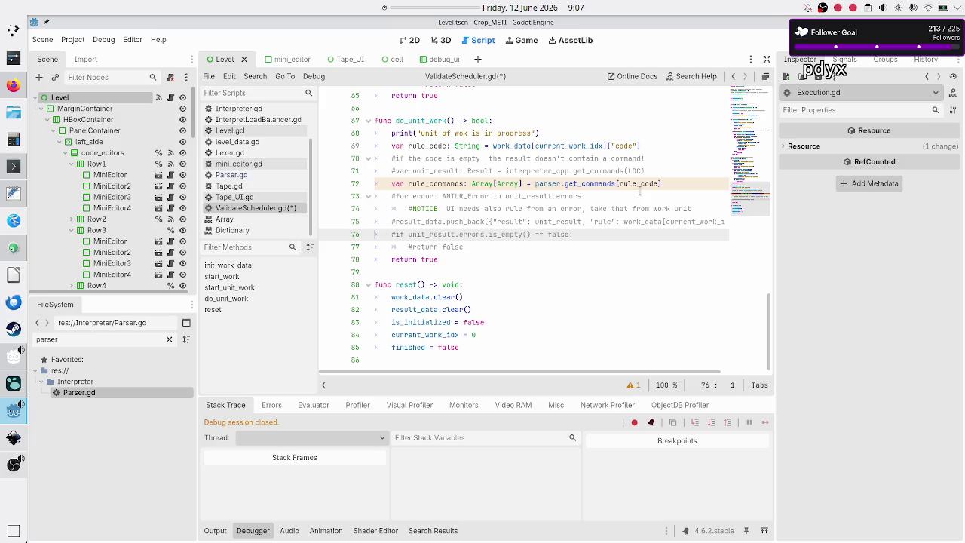
{"action": "key", "text": "Up"}
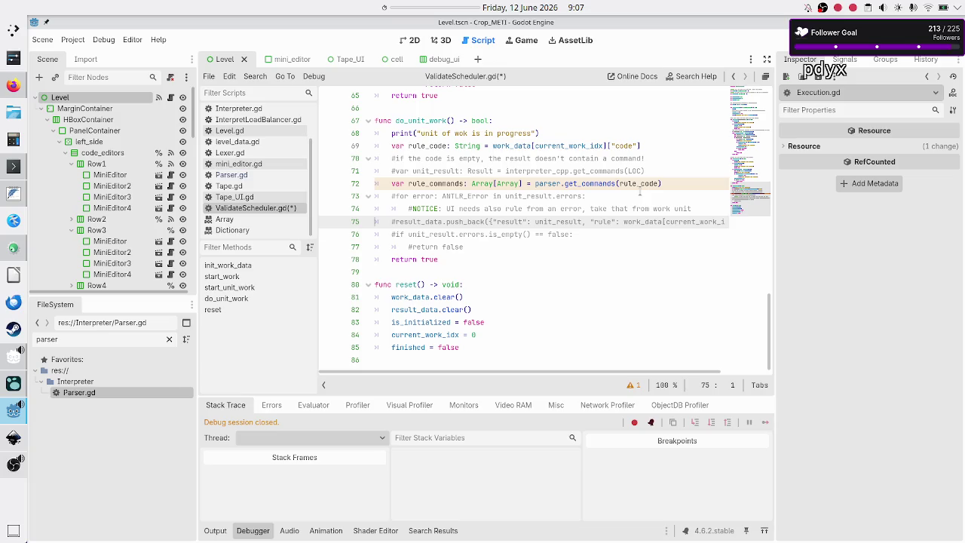
{"action": "scroll", "coordinate": [625, 95], "scroll_direction": "up", "scroll_amount": 15}
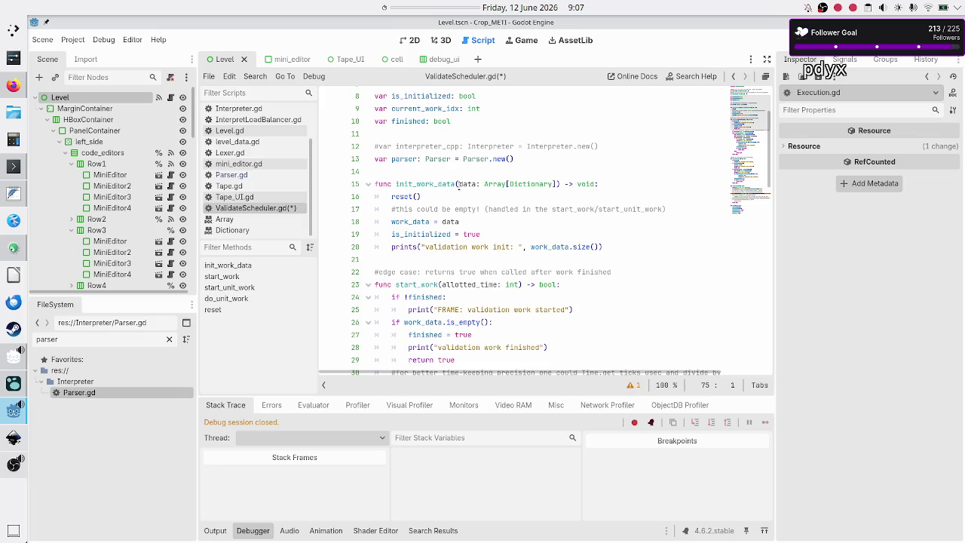
{"action": "scroll", "coordinate": [458, 184], "scroll_direction": "up", "scroll_amount": 3}
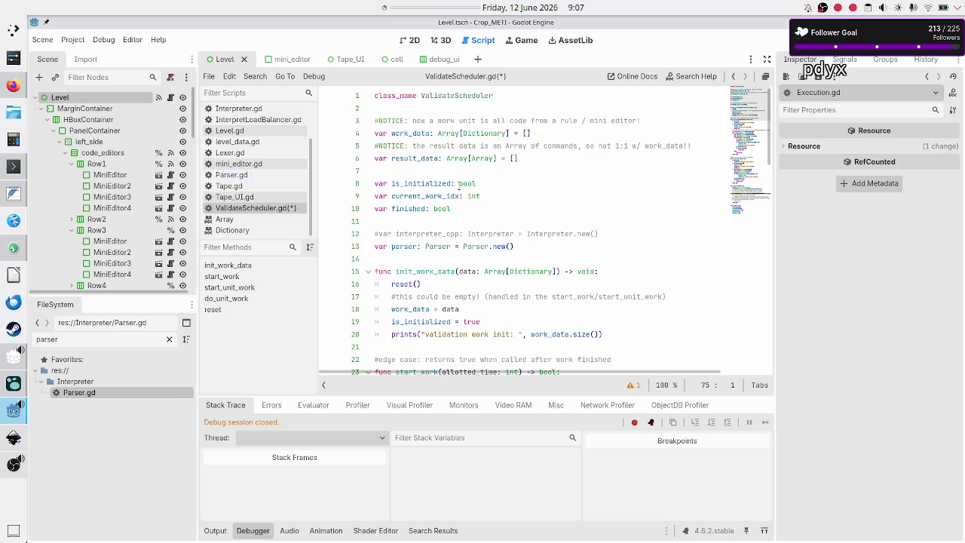
{"action": "double_click", "coordinate": [483, 157]}
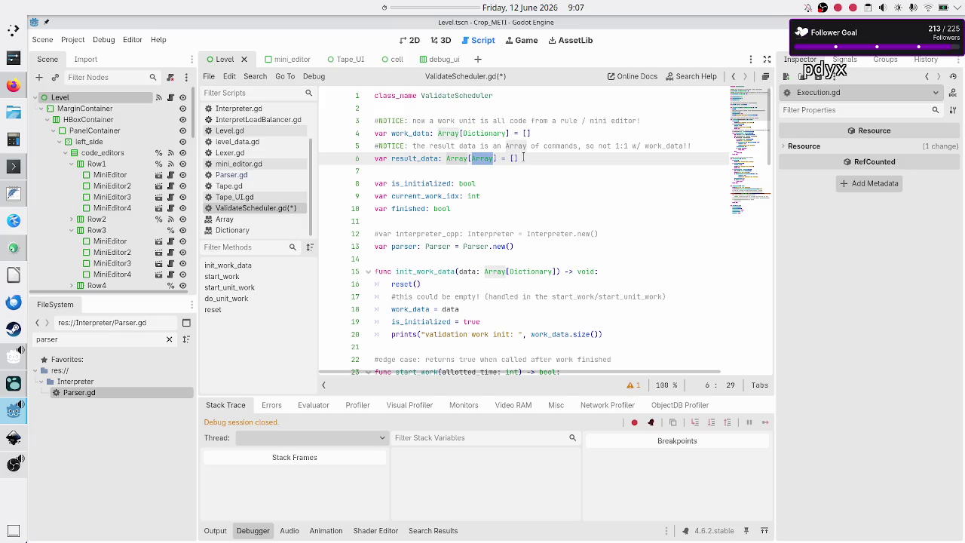
{"action": "left_click", "coordinate": [523, 157]}
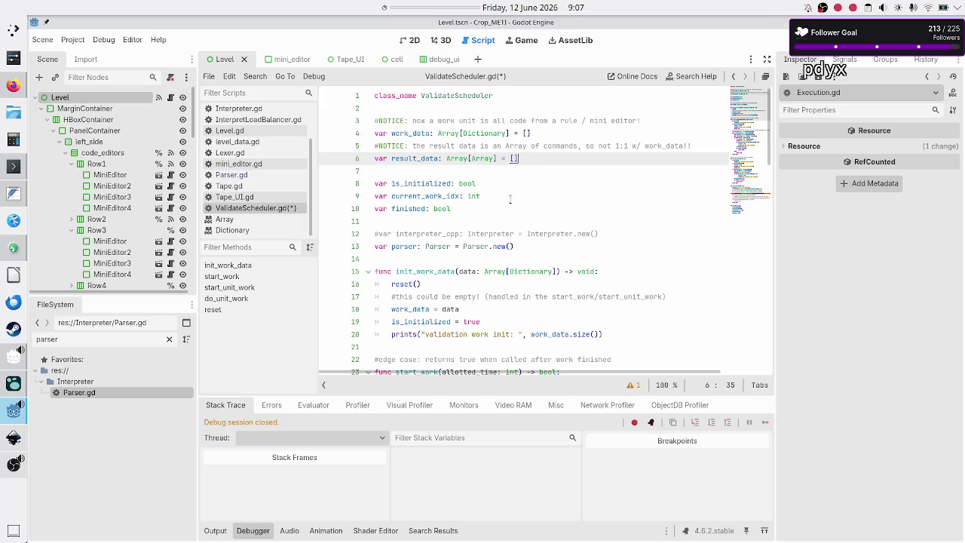
{"action": "scroll", "coordinate": [510, 198], "scroll_direction": "down", "scroll_amount": 10}
{"action": "scroll", "coordinate": [510, 198], "scroll_direction": "down", "scroll_amount": 10}
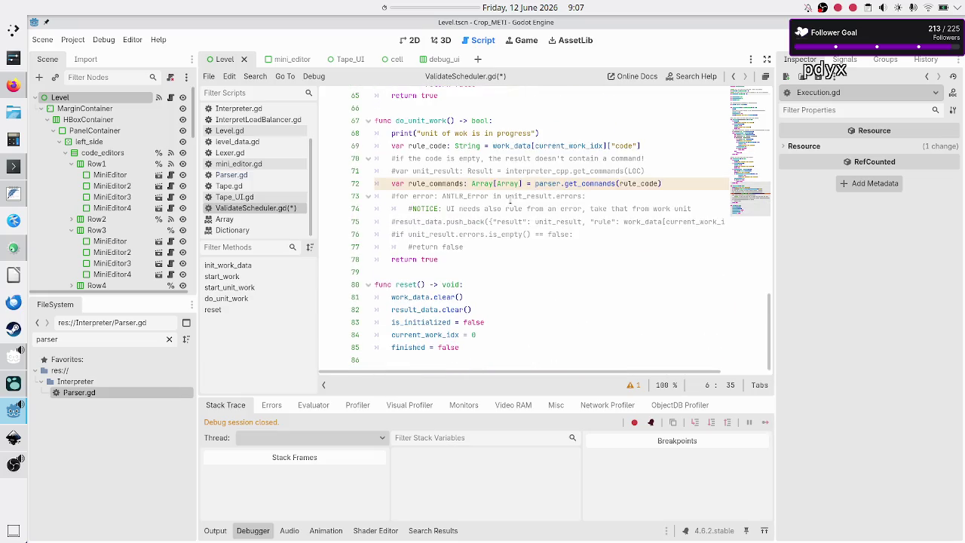
{"action": "scroll", "coordinate": [510, 199], "scroll_direction": "up", "scroll_amount": 1}
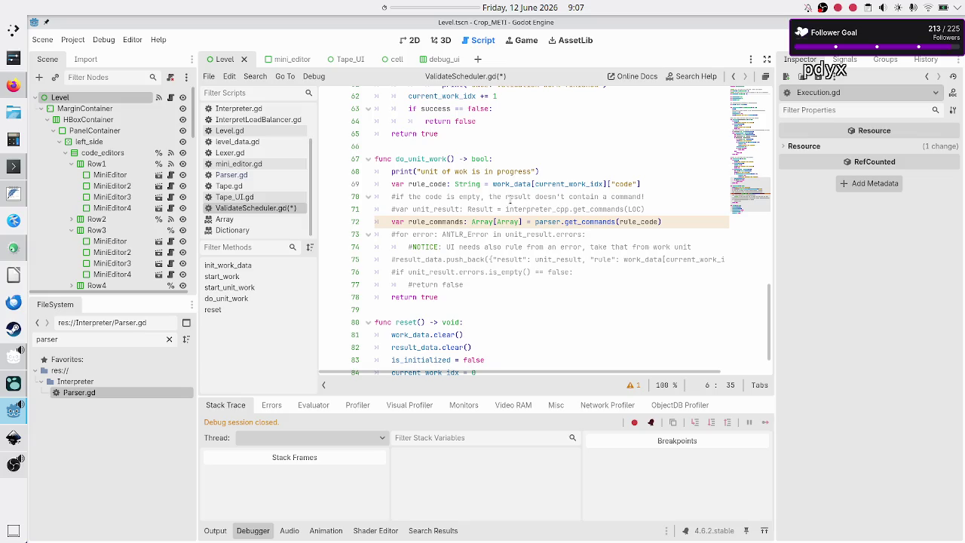
Switch to KDevelop and open Crop_METI_If_Then_ANTLR.cpp from the if_then src folder.
{"action": "left_click", "coordinate": [13, 249]}
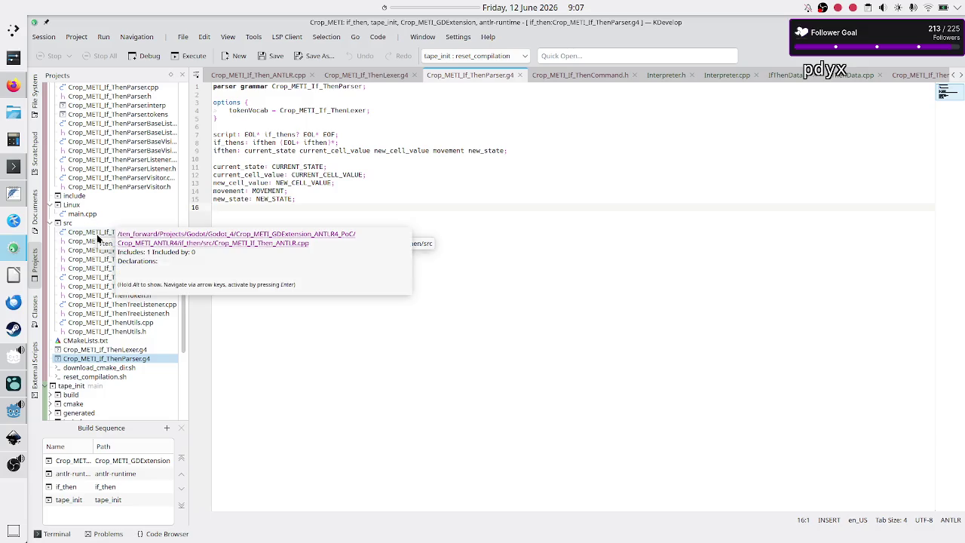
{"action": "scroll", "coordinate": [96, 234], "scroll_direction": "up", "scroll_amount": 2}
{"action": "scroll", "coordinate": [96, 234], "scroll_direction": "up", "scroll_amount": 3}
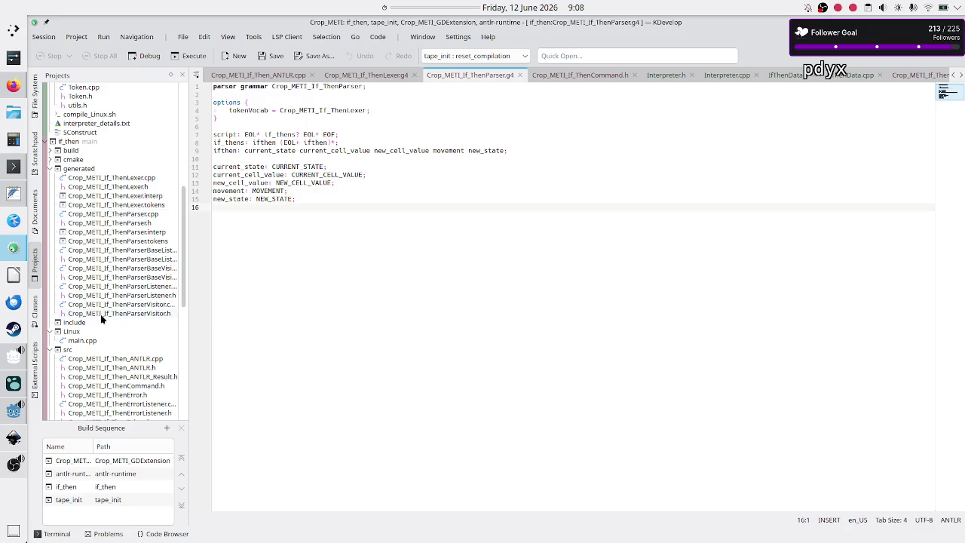
{"action": "mouse_move", "coordinate": [101, 318]}
{"action": "scroll", "coordinate": [101, 317], "scroll_direction": "down", "scroll_amount": 1}
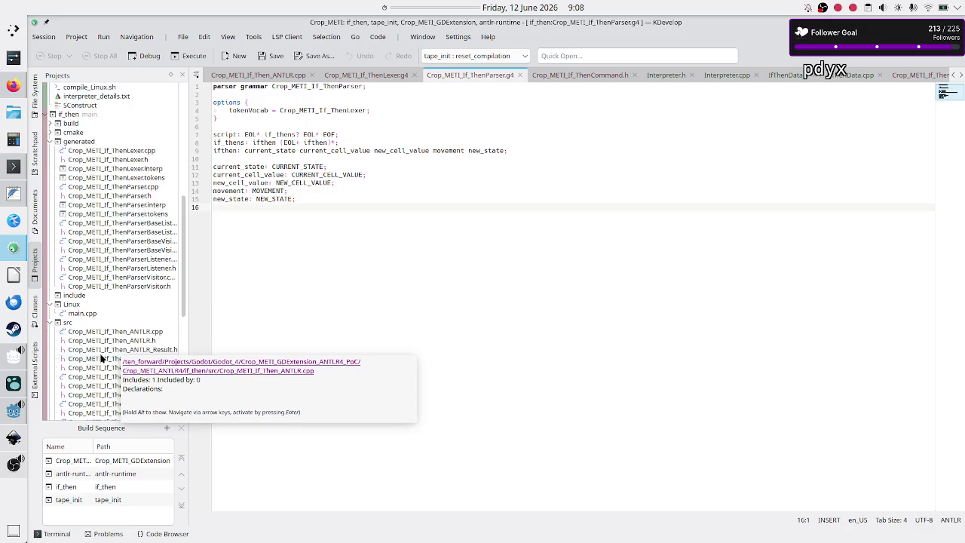
{"action": "left_click", "coordinate": [143, 323]}
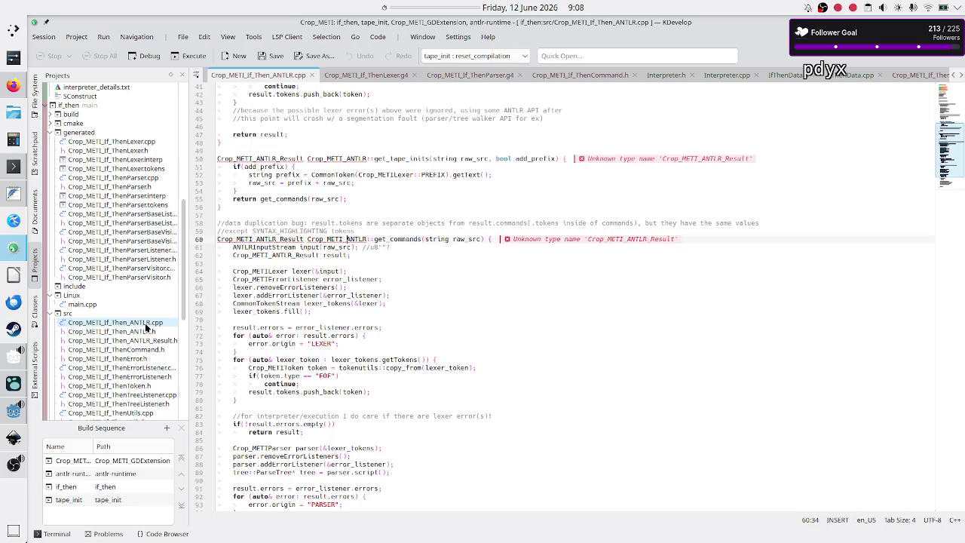
Highlight the uses of get_commands and Crop_METI_ANTLR_Result in Crop_METI_If_Then_ANTLR.cpp.
{"action": "left_click", "coordinate": [411, 246]}
{"action": "double_click", "coordinate": [400, 239]}
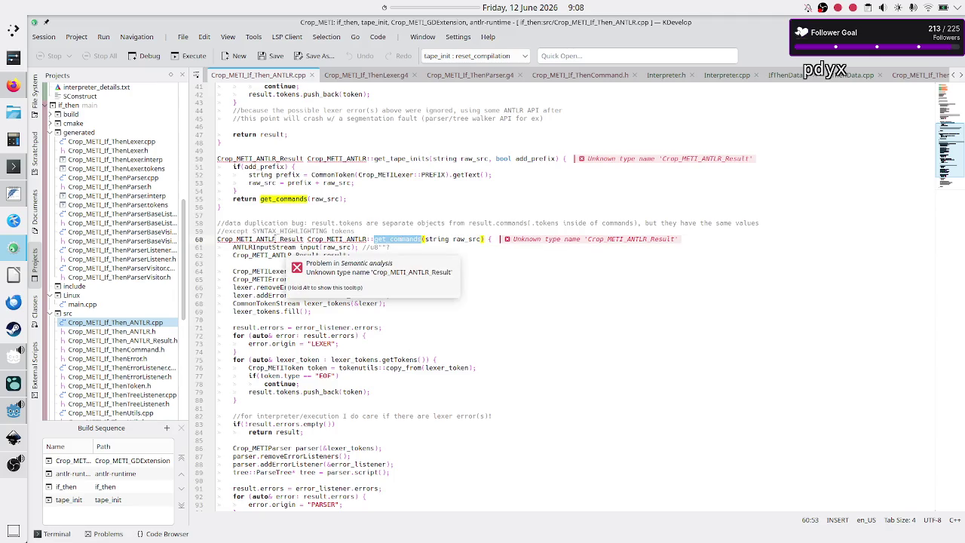
{"action": "double_click", "coordinate": [260, 239]}
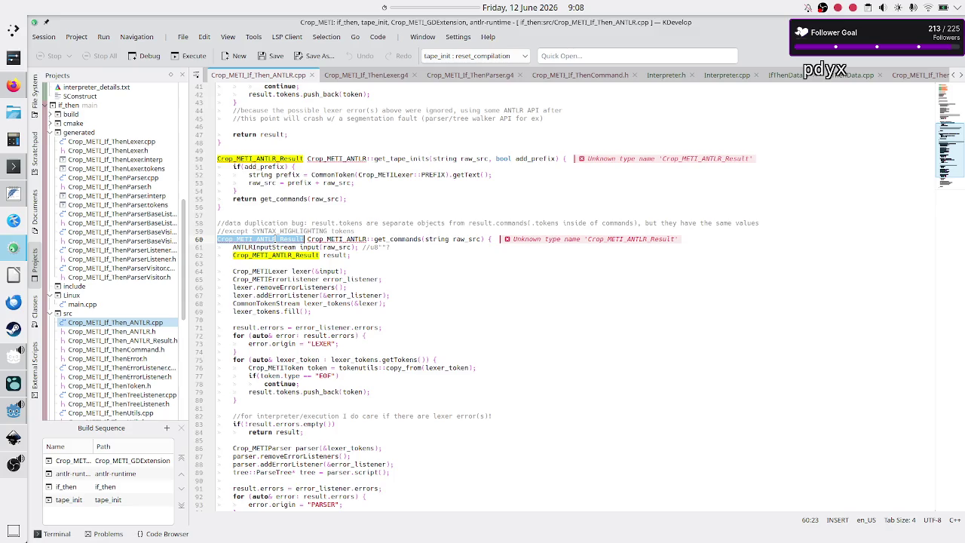
{"action": "scroll", "coordinate": [138, 325], "scroll_direction": "down", "scroll_amount": 3}
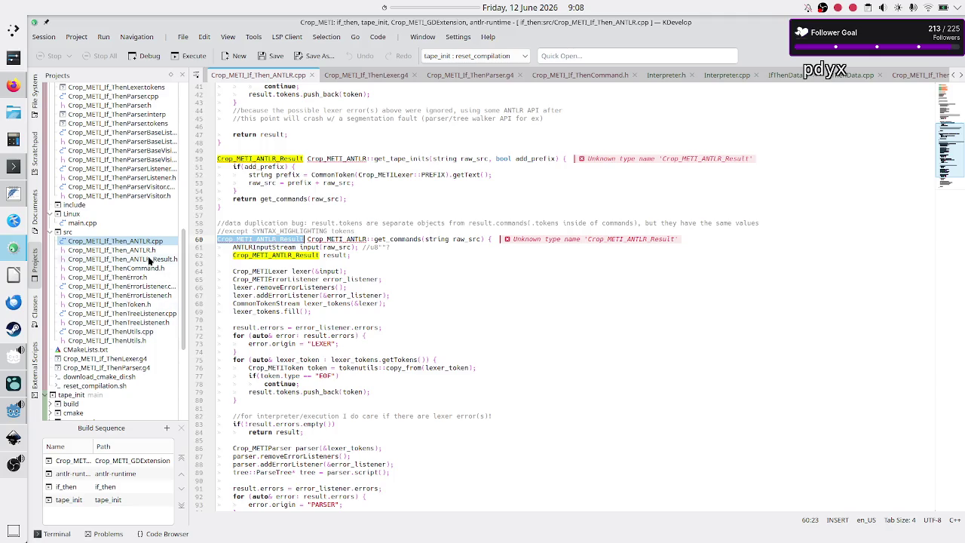
In Crop_METI_If_Then_ANTLR_Result.h, inspect Crop_METIToken, Crop_METIIfThen, Crop_METIError and the Result struct, then open Godot Manager.
{"action": "left_click", "coordinate": [150, 260]}
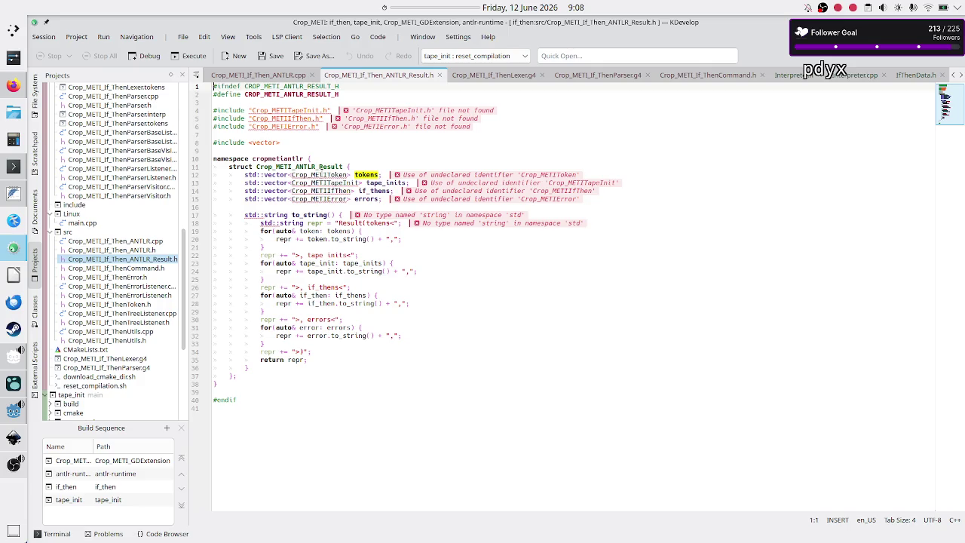
{"action": "mouse_move", "coordinate": [334, 175]}
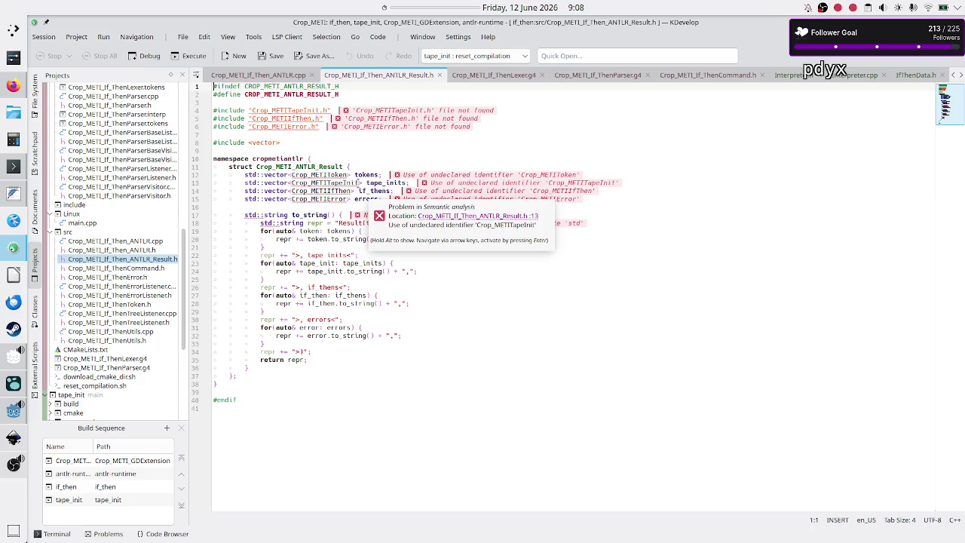
{"action": "double_click", "coordinate": [340, 174]}
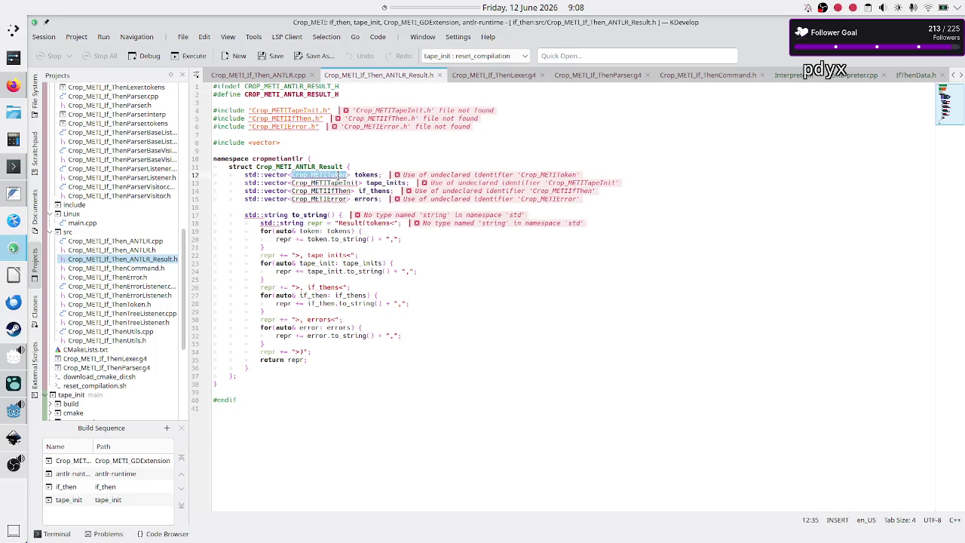
{"action": "mouse_move", "coordinate": [354, 183]}
{"action": "double_click", "coordinate": [331, 193]}
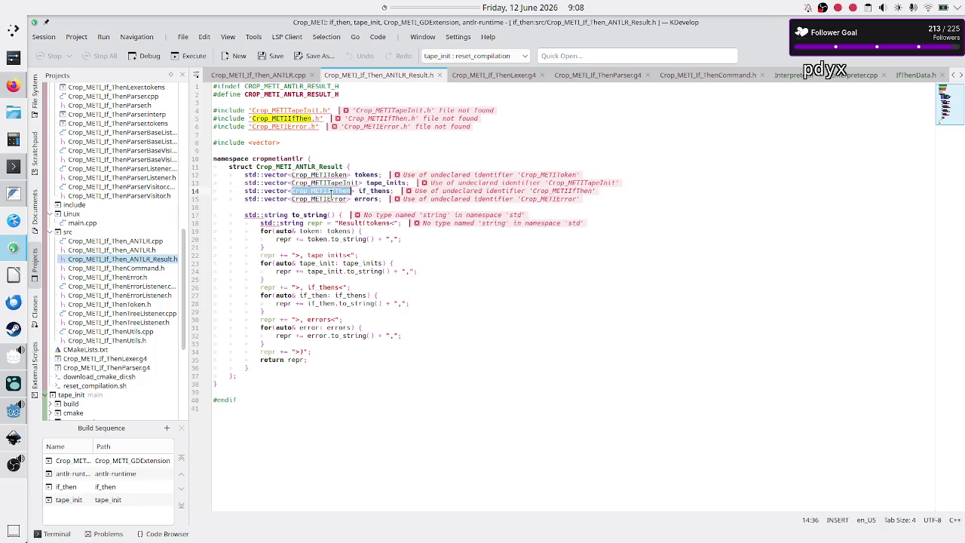
{"action": "double_click", "coordinate": [312, 199]}
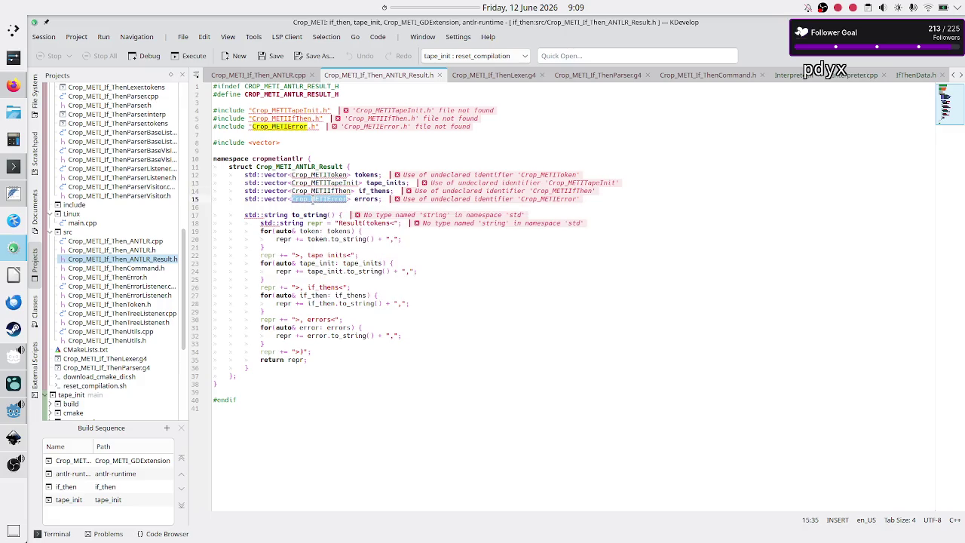
{"action": "double_click", "coordinate": [297, 167]}
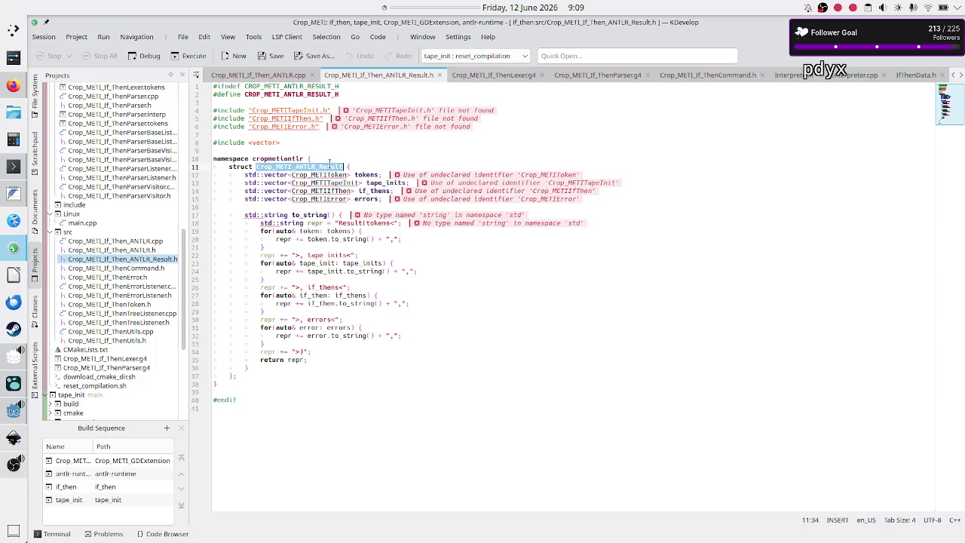
{"action": "left_click", "coordinate": [15, 358]}
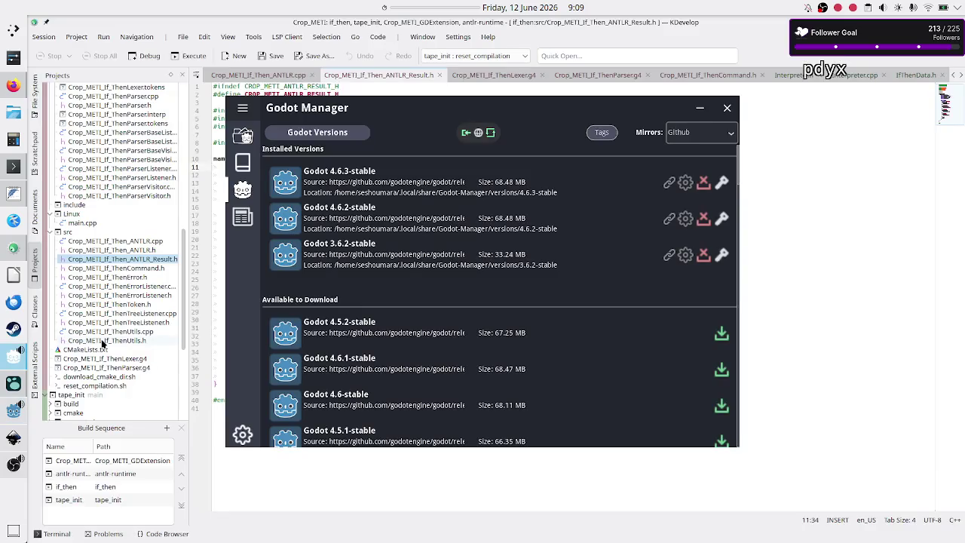
In ValidateScheduler.gd, select Result on the commented get_commands line 71, then return to KDevelop.
{"action": "left_click", "coordinate": [4, 410]}
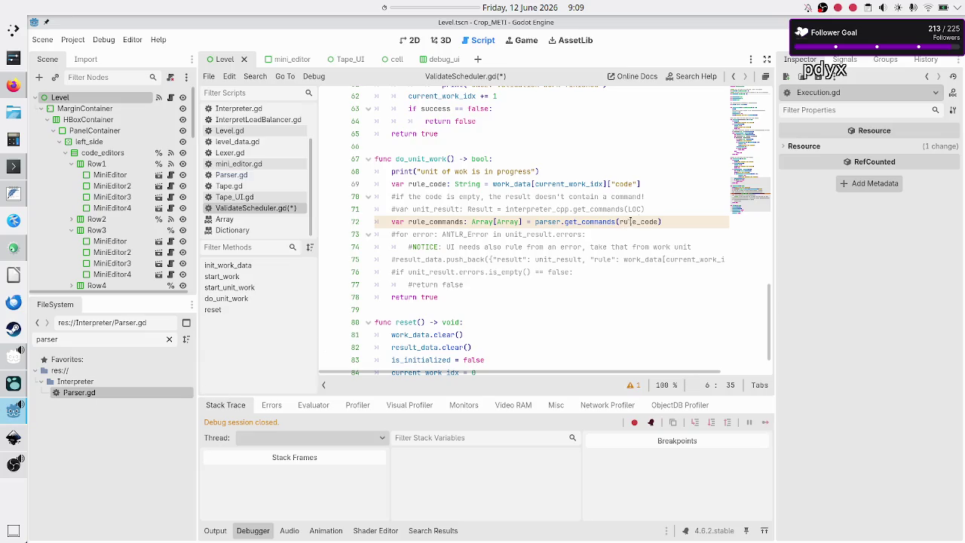
{"action": "left_click", "coordinate": [668, 208]}
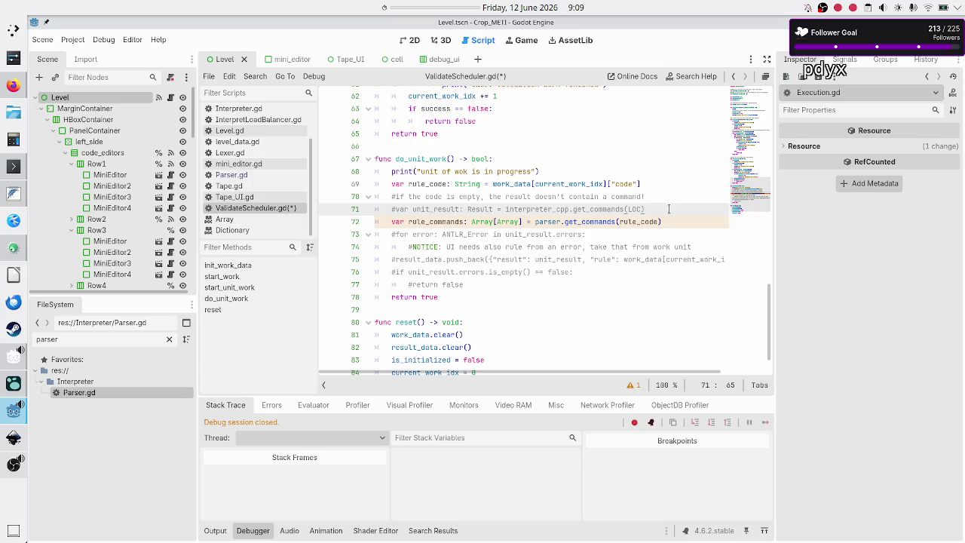
{"action": "double_click", "coordinate": [479, 207]}
{"action": "left_click", "coordinate": [13, 248]}
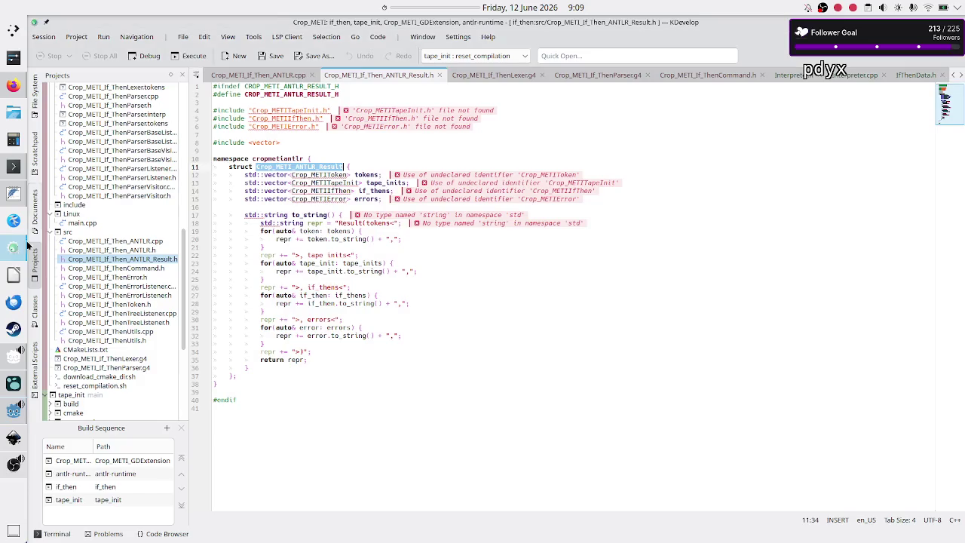
{"action": "scroll", "coordinate": [117, 265], "scroll_direction": "up", "scroll_amount": 3}
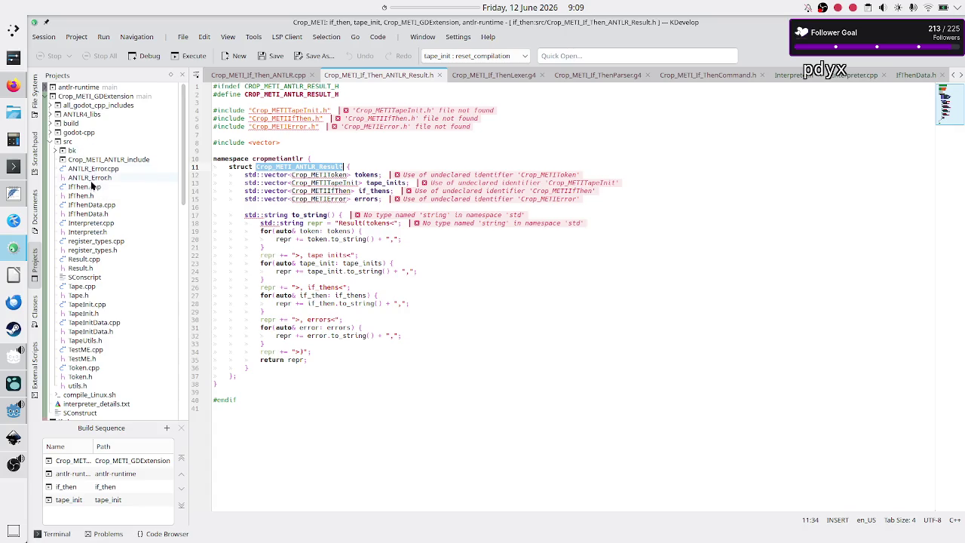
Open the GDExtension Result.h and inspect its tokens, commands and errors members on lines 34–37.
{"action": "double_click", "coordinate": [93, 264]}
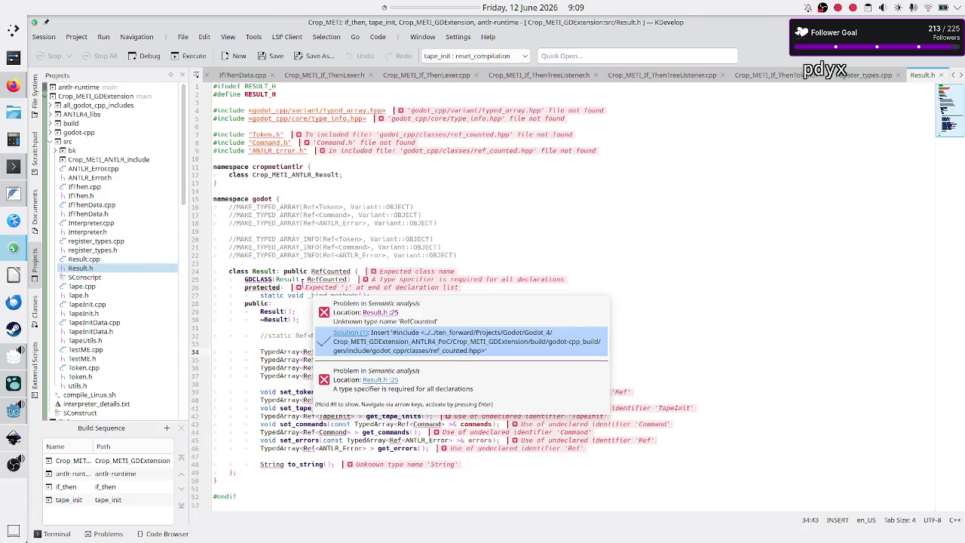
{"action": "mouse_move", "coordinate": [279, 349]}
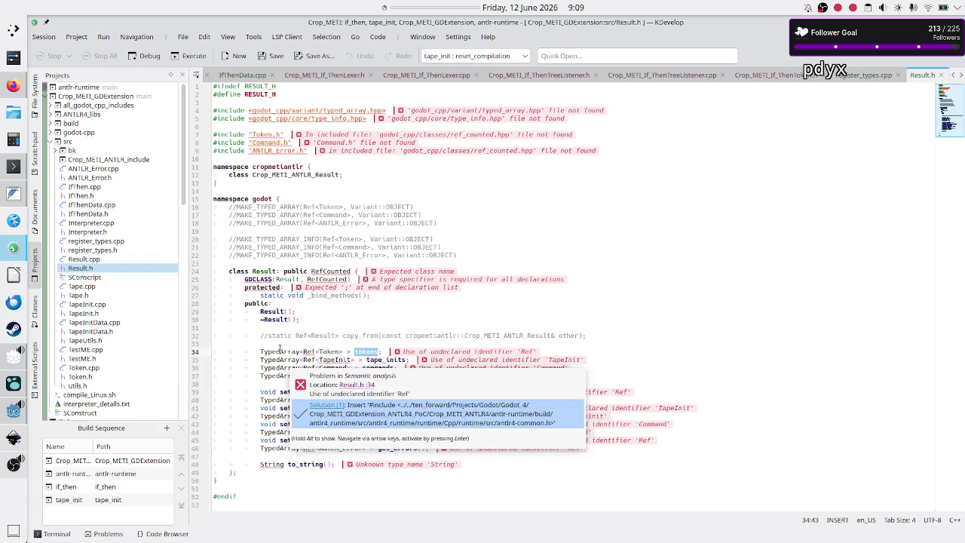
{"action": "left_click", "coordinate": [363, 353]}
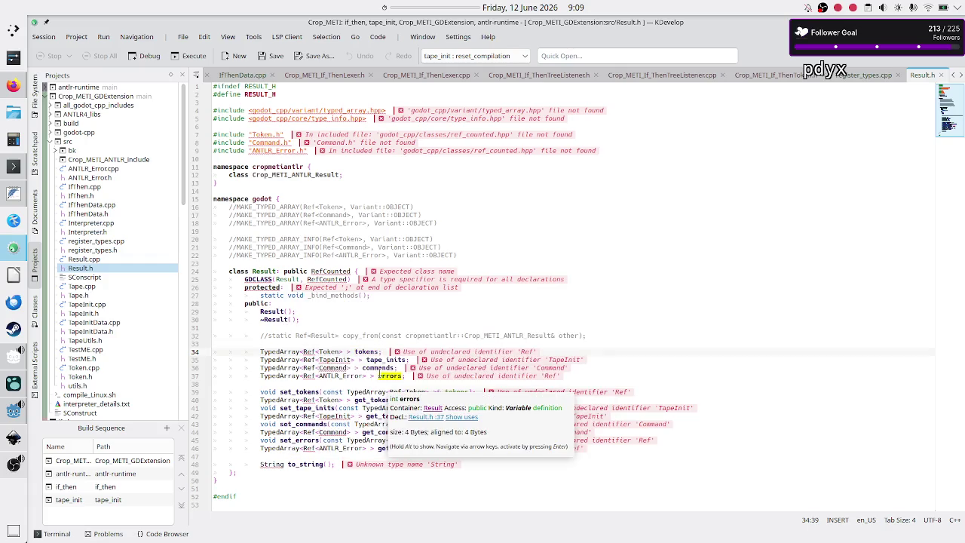
{"action": "double_click", "coordinate": [378, 368]}
{"action": "left_click", "coordinate": [389, 375]}
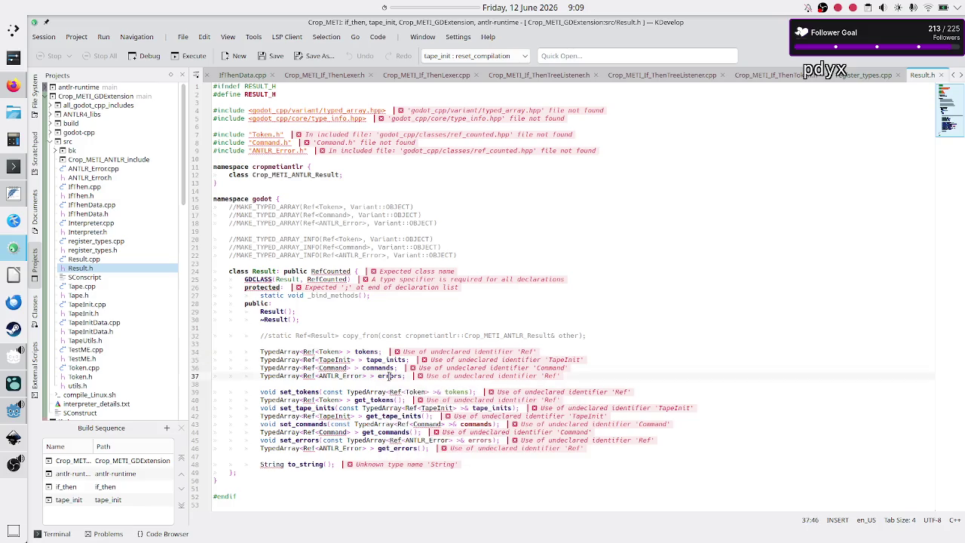
Back in Godot, clear the Result selection on line 71 and open Parser.gd.
{"action": "key", "text": "alt+Tab"}
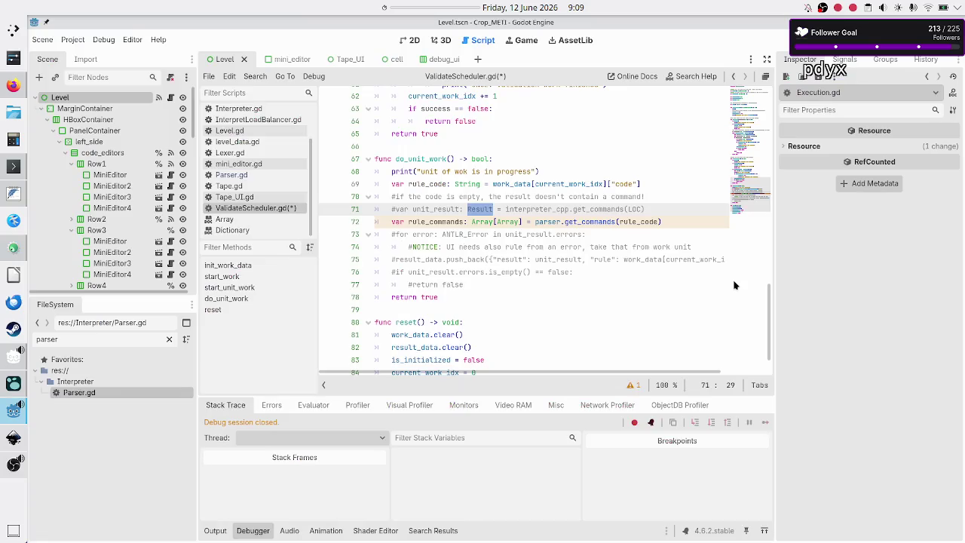
{"action": "left_click", "coordinate": [480, 209]}
{"action": "key", "text": "alt+Tab"}
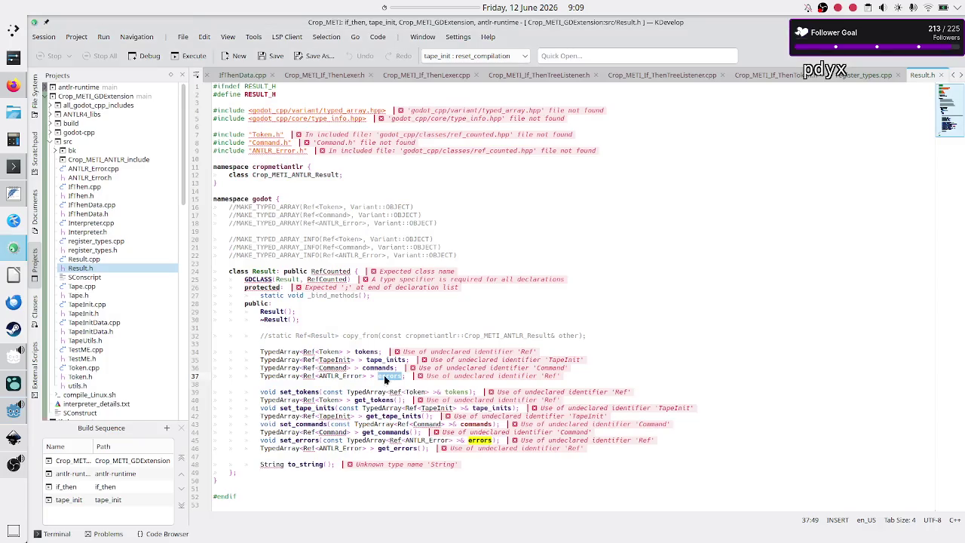
{"action": "key", "text": "alt+Tab"}
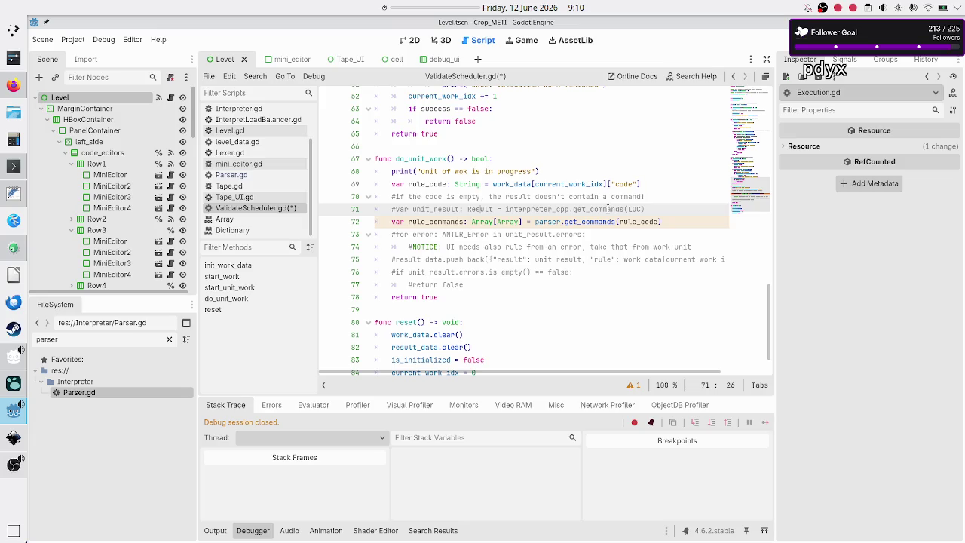
{"action": "left_click", "coordinate": [264, 175]}
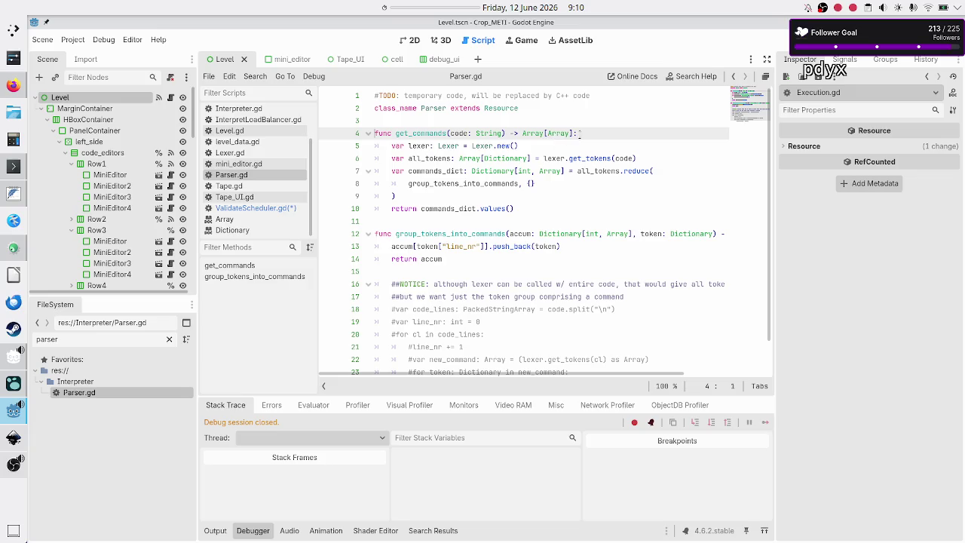
Select the get_commands signature on line 4 of Parser.gd.
{"action": "left_click", "coordinate": [591, 133]}
{"action": "key", "text": "Up"}
{"action": "key", "text": "Right"}
{"action": "key", "text": "shift+End"}
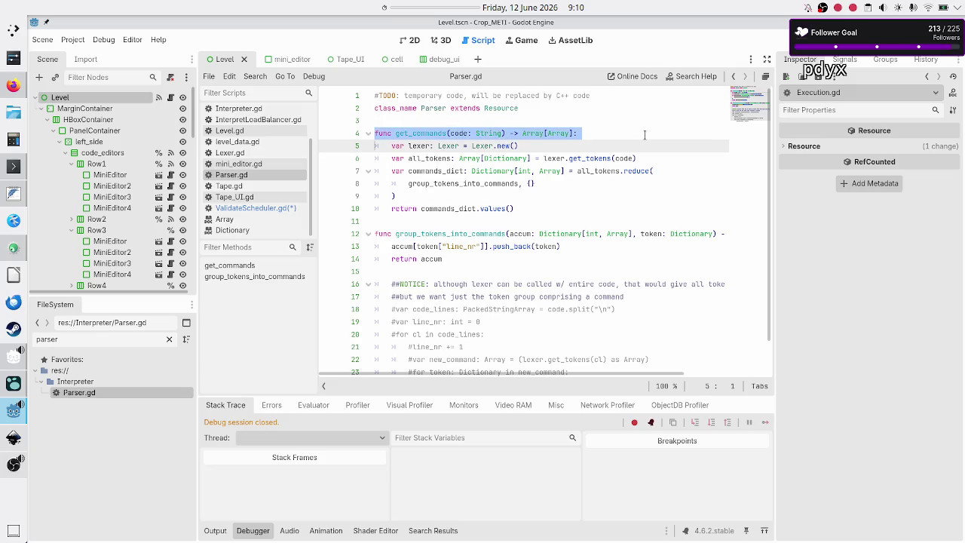
{"action": "key", "text": "Up"}
{"action": "key", "text": "Down"}
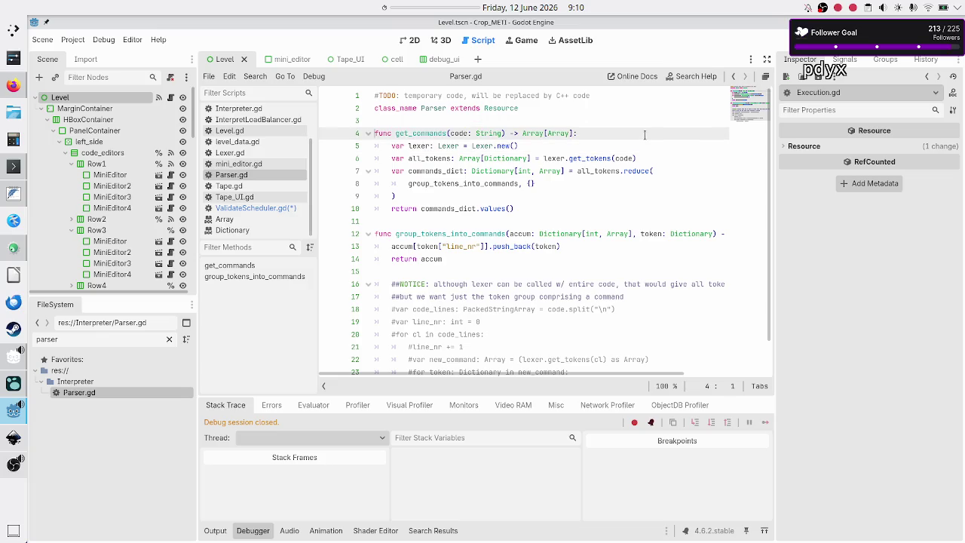
{"action": "key", "text": "shift+End"}
Select the TODO comment line, then the inner Array of the Array[Array] return type.
{"action": "key", "text": "Up"}
{"action": "key", "text": "Up"}
{"action": "key", "text": "Up"}
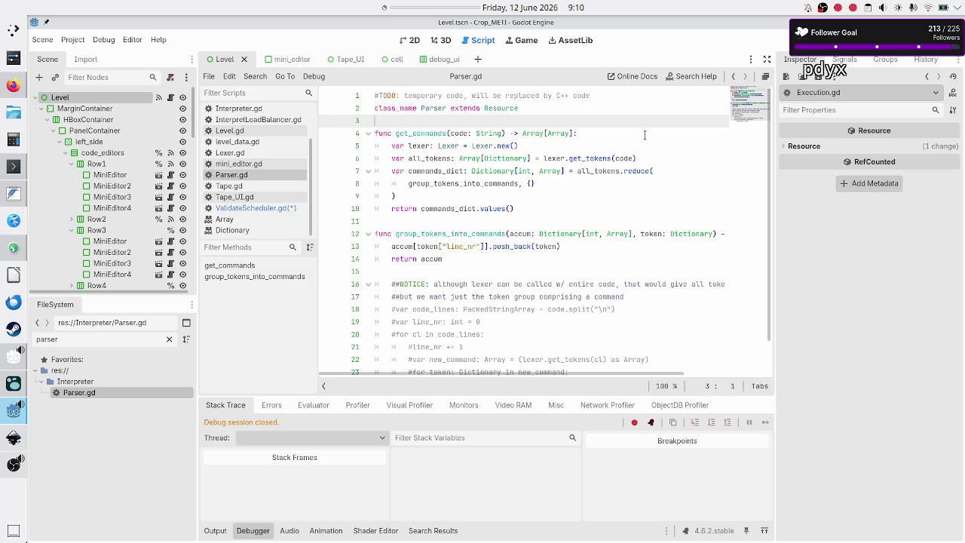
{"action": "key", "text": "shift+End"}
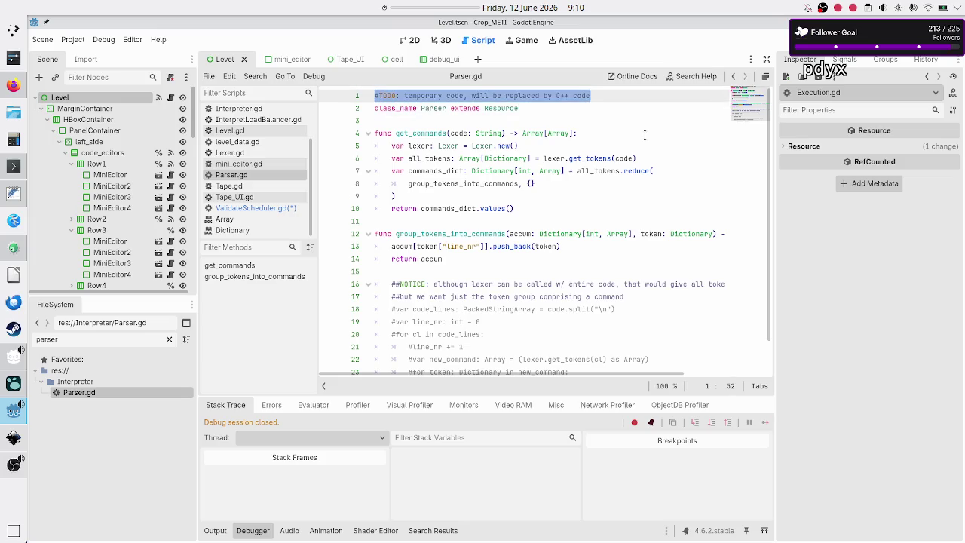
{"action": "key", "text": "Down"}
{"action": "key", "text": "Down"}
{"action": "key", "text": "Down"}
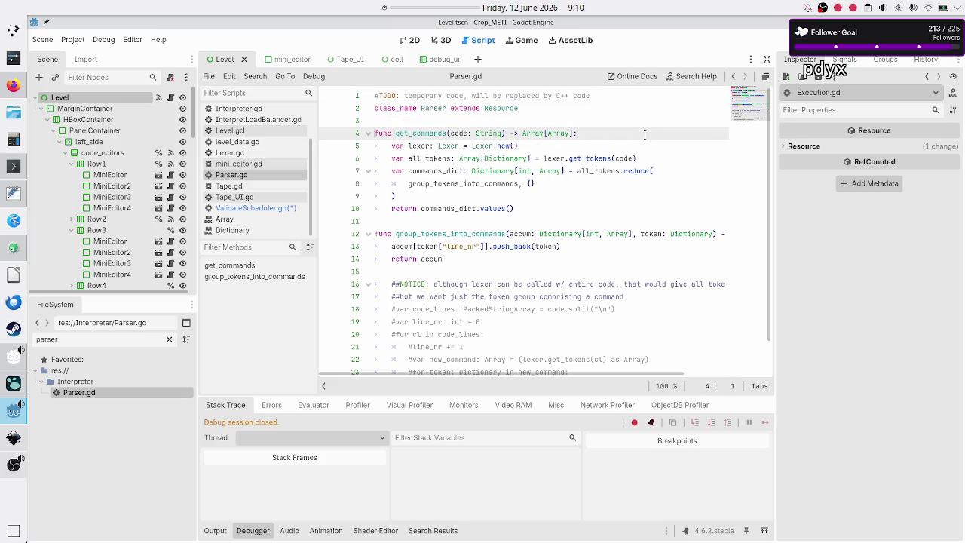
{"action": "key", "text": "Down"}
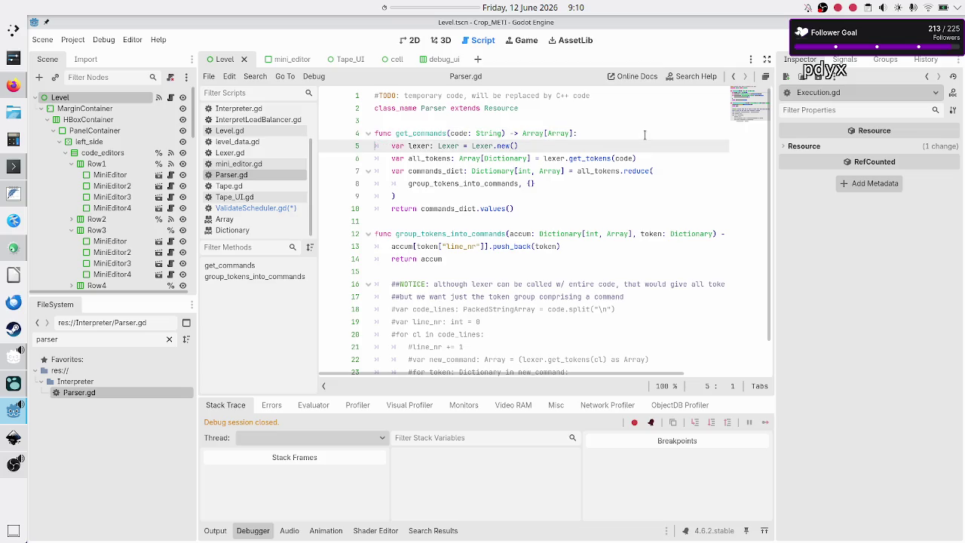
{"action": "key", "text": "Left"}
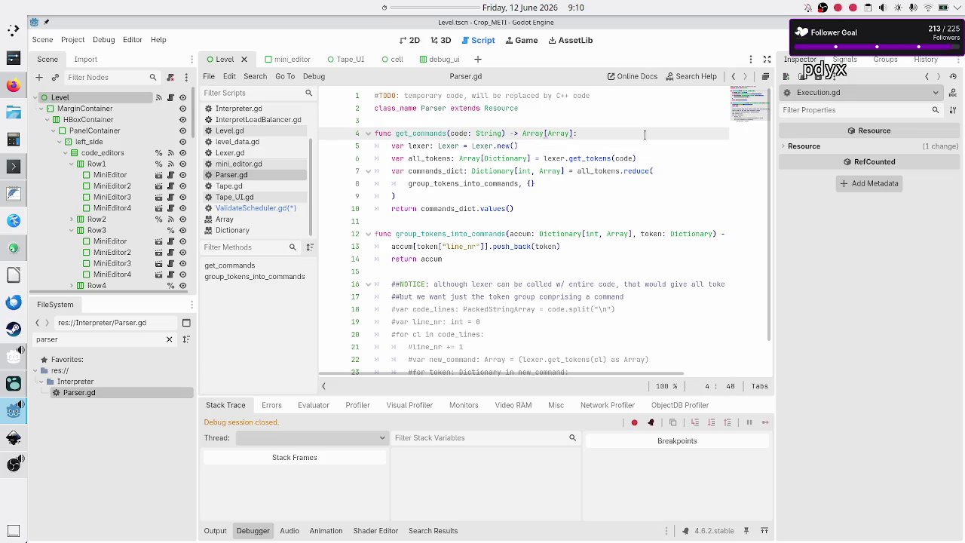
{"action": "key", "text": "shift+Left"}
{"action": "key", "text": "shift+Left"}
{"action": "key", "text": "shift+Left"}
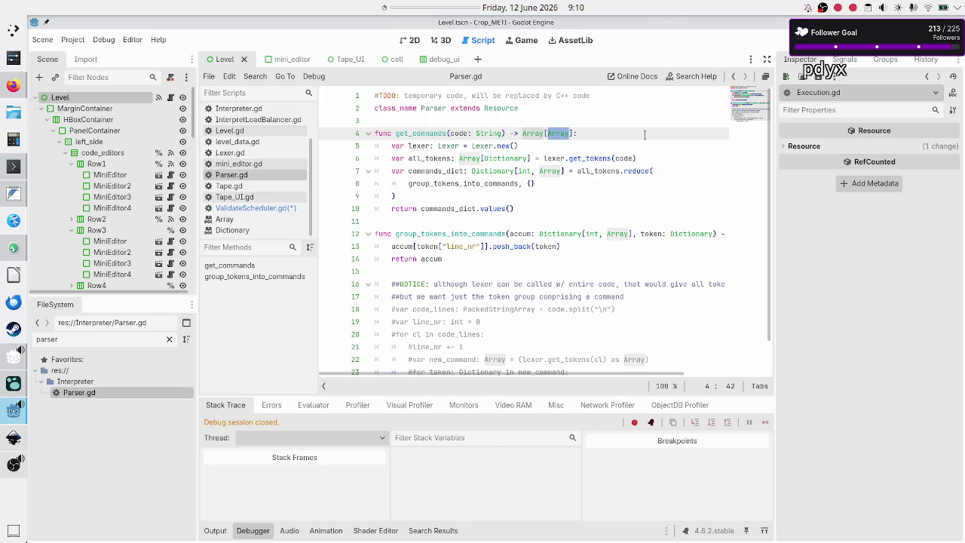
{"action": "key", "text": "alt+Tab"}
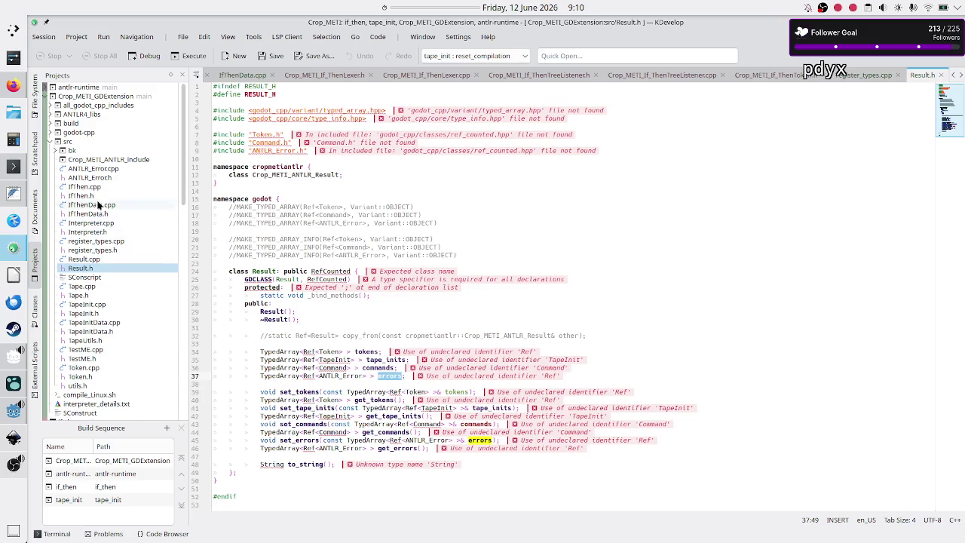
Open Interpreter.h, select get_commands' Result return type, then go back to Result.h.
{"action": "scroll", "coordinate": [96, 226], "scroll_direction": "down", "scroll_amount": 1}
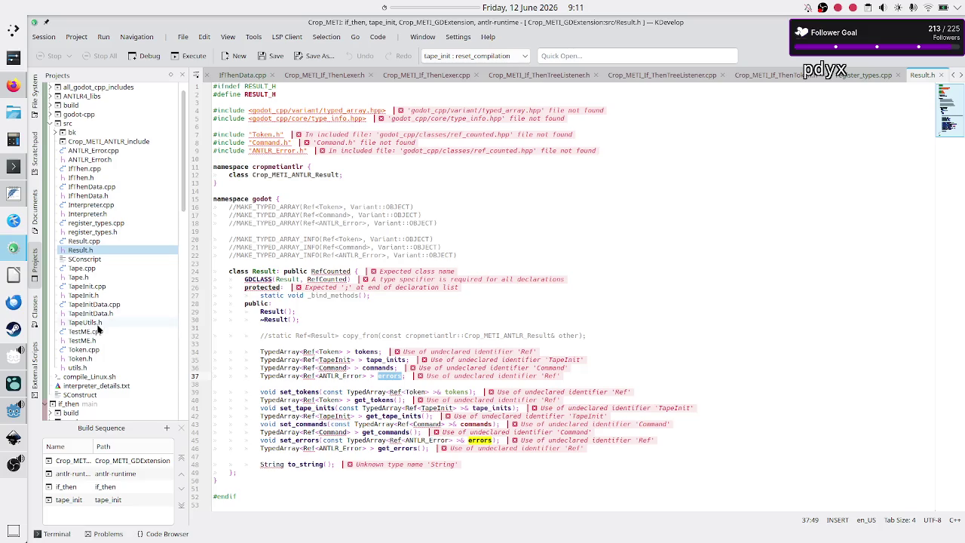
{"action": "left_click", "coordinate": [94, 216]}
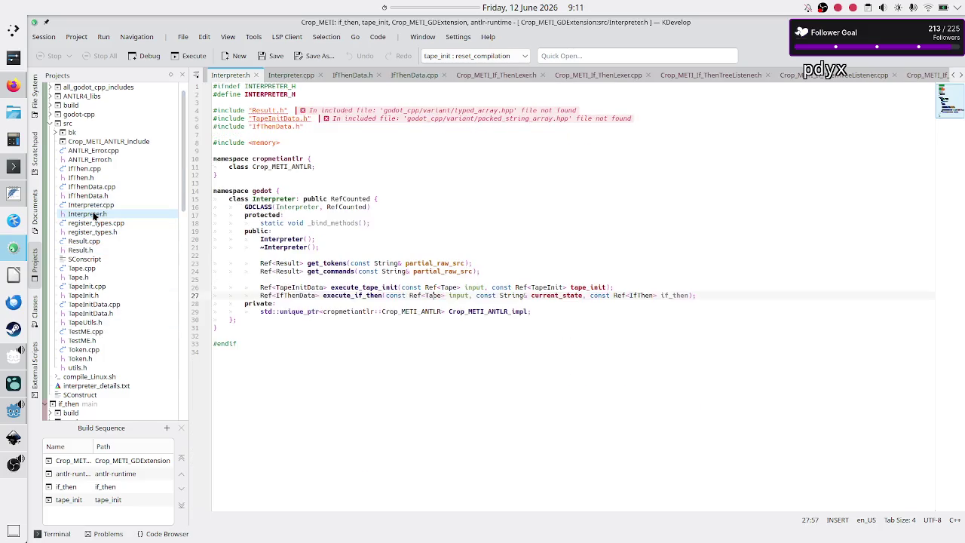
{"action": "mouse_move", "coordinate": [344, 272]}
{"action": "double_click", "coordinate": [286, 272]}
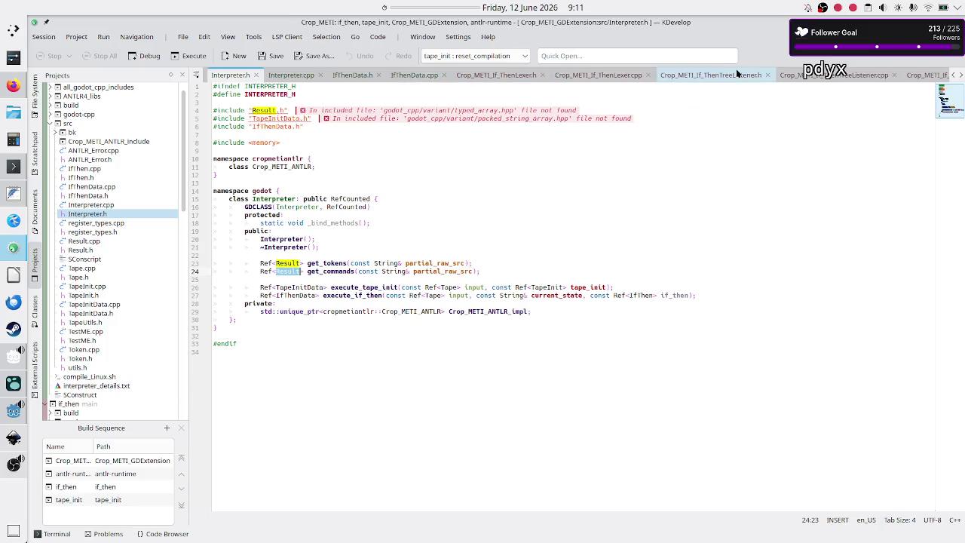
{"action": "scroll", "coordinate": [791, 74], "scroll_direction": "down", "scroll_amount": 10}
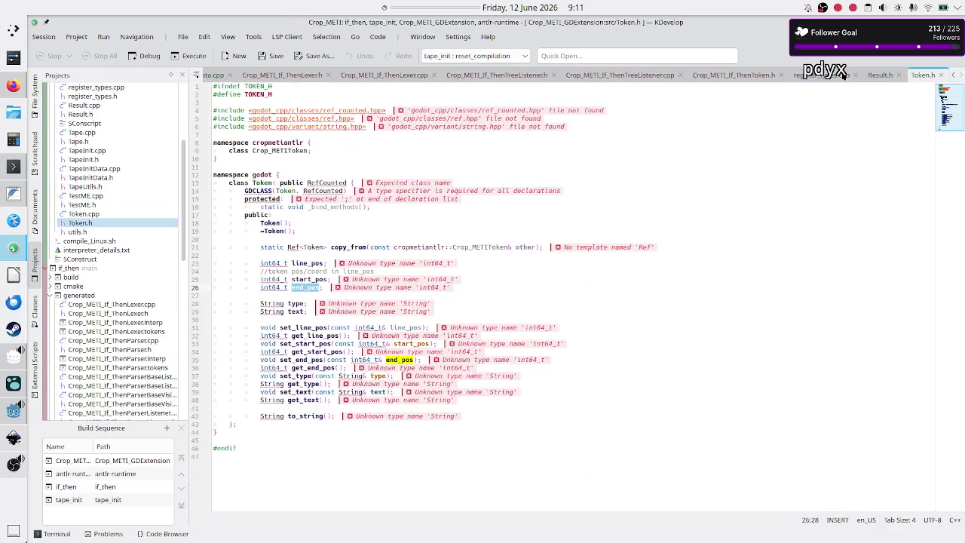
{"action": "left_click", "coordinate": [882, 75]}
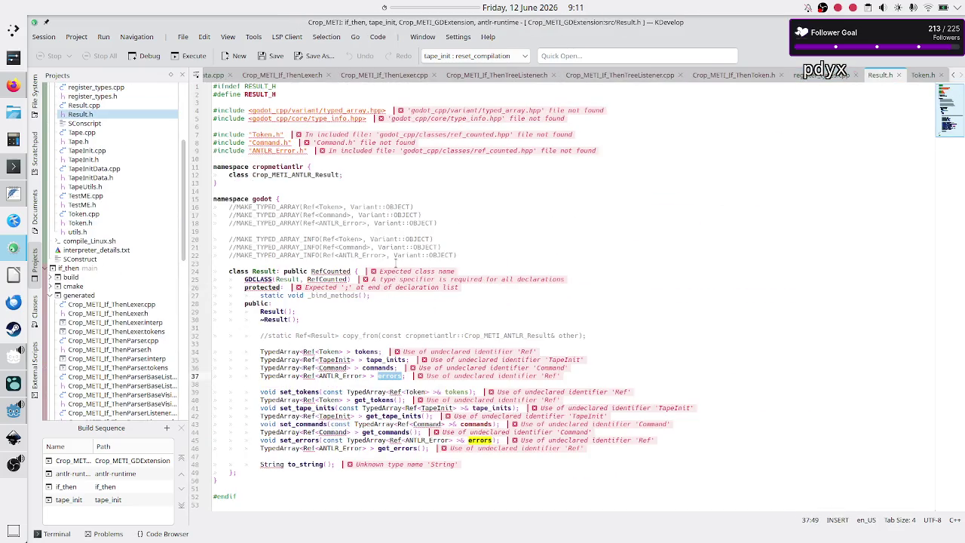
Compare Result.h's TypedArray<Ref<Command>> commands member with the inner Array selected in Parser.gd's get_commands.
{"action": "double_click", "coordinate": [378, 367]}
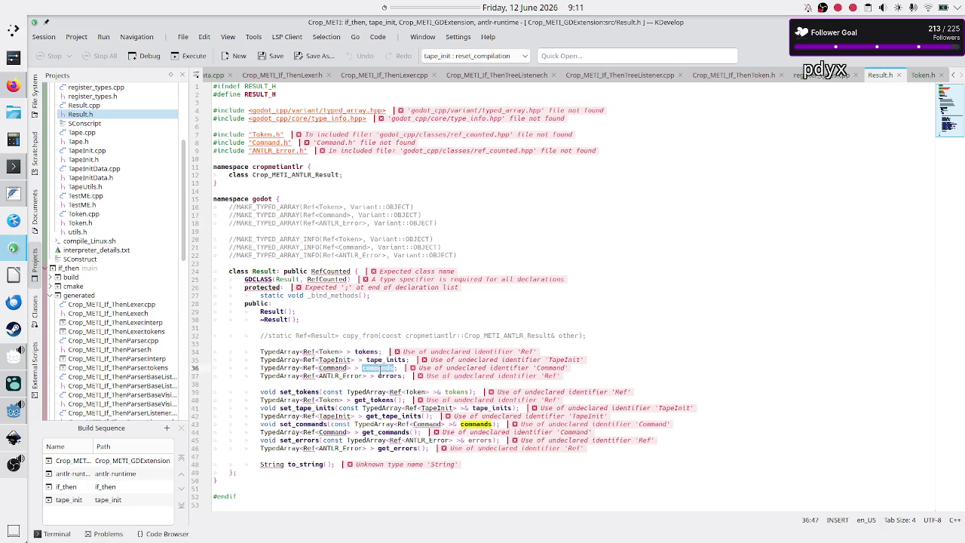
{"action": "key", "text": "alt+Tab"}
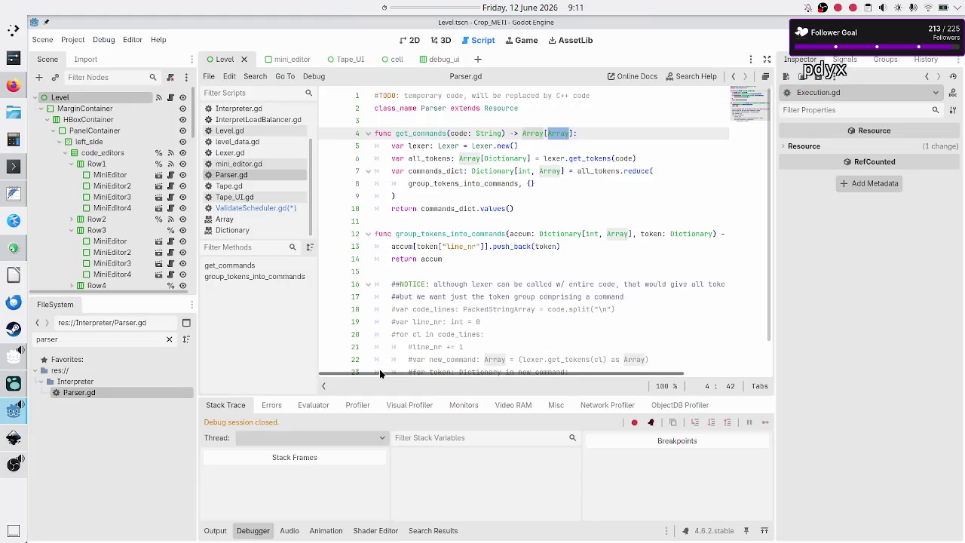
{"action": "left_click", "coordinate": [587, 133]}
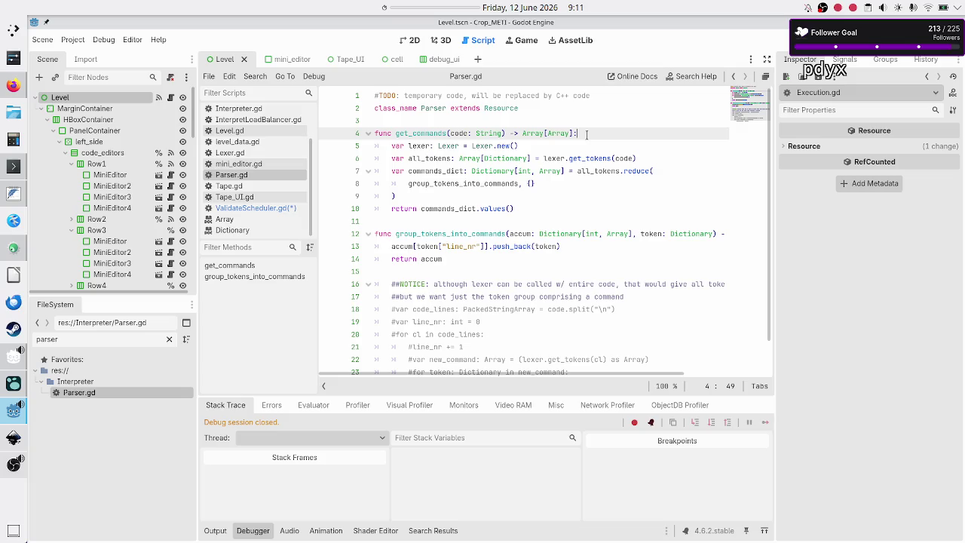
{"action": "key", "text": "alt+Tab"}
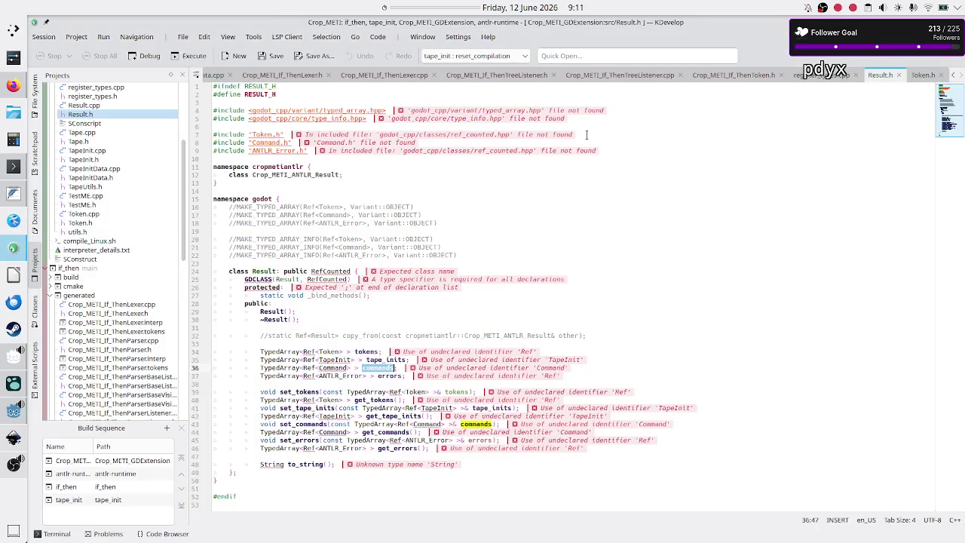
{"action": "key", "text": "alt+Tab"}
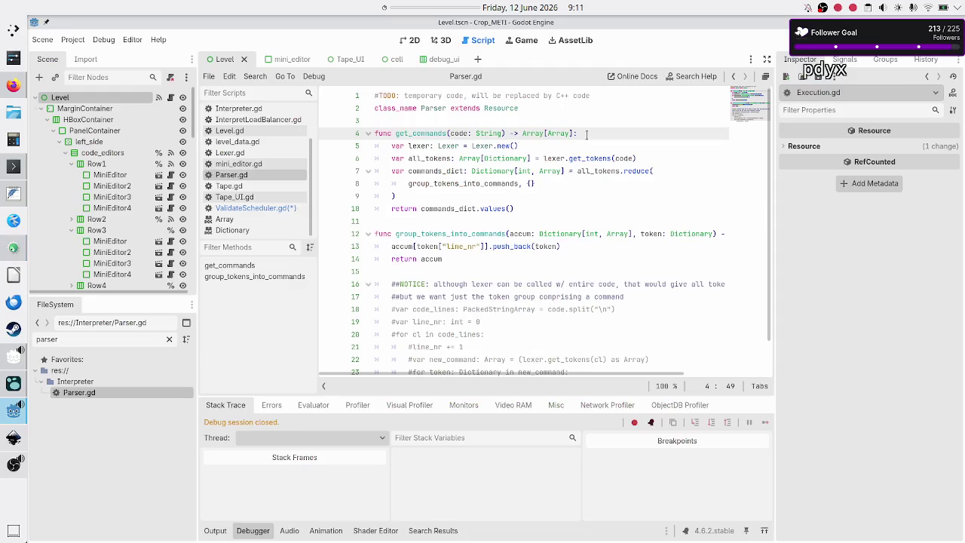
{"action": "key", "text": "Left"}
{"action": "key", "text": "shift+Left"}
{"action": "key", "text": "shift+Left"}
{"action": "key", "text": "shift+Left"}
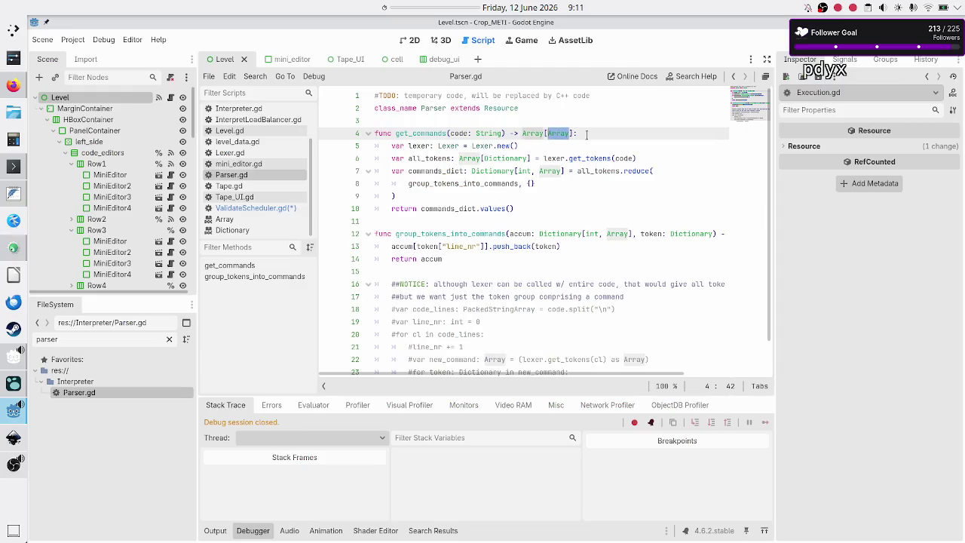
{"action": "key", "text": "alt+Tab"}
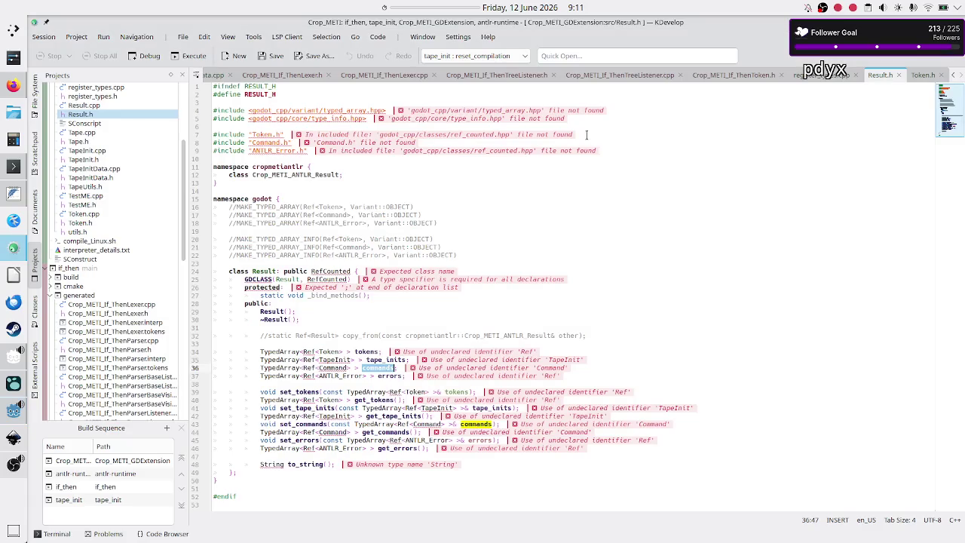
{"action": "key", "text": "alt+Tab"}
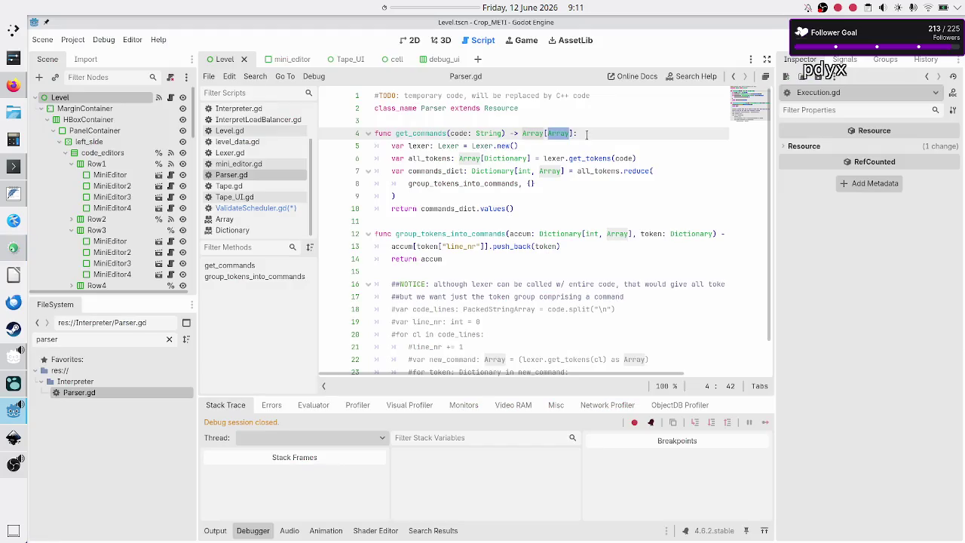
{"action": "key", "text": "alt+Tab"}
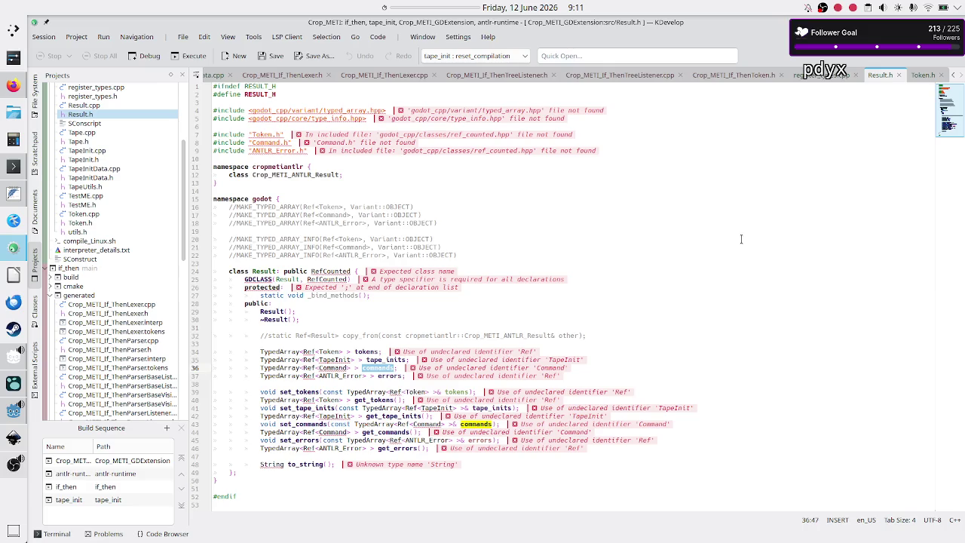
{"action": "key", "text": "alt+Tab"}
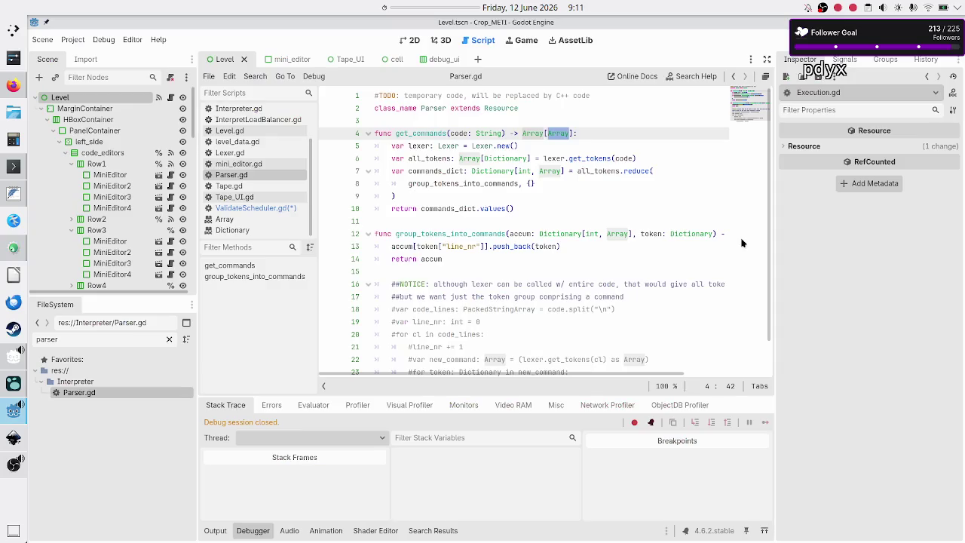
Change get_commands' return type to Array[Dictionary], then return to the tokens line in KDevelop's Result.h.
{"action": "type", "text": "Dict"}
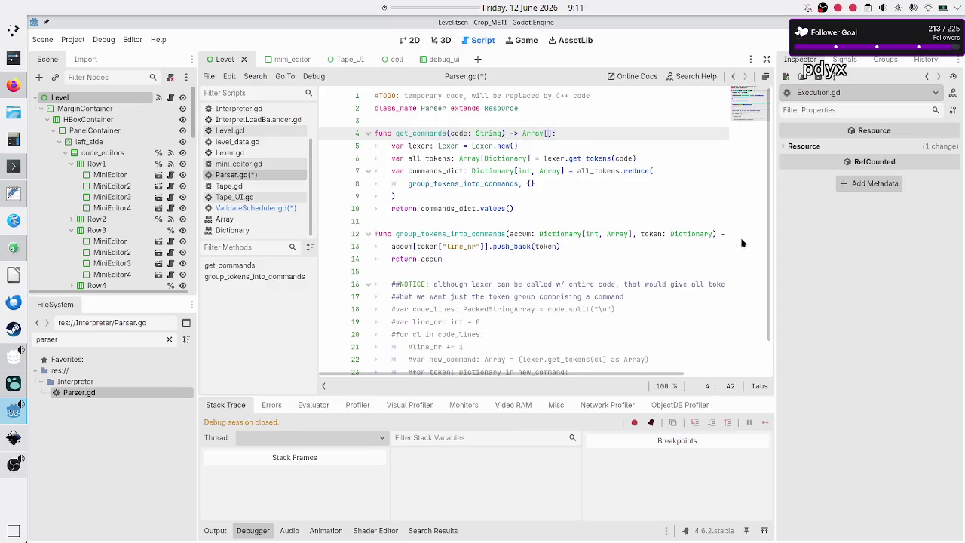
{"action": "key", "text": "Return"}
{"action": "key", "text": "Up"}
{"action": "key", "text": "Return"}
{"action": "type", "text": "#"}
{"action": "key", "text": "BackSpace"}
{"action": "key", "text": "BackSpace"}
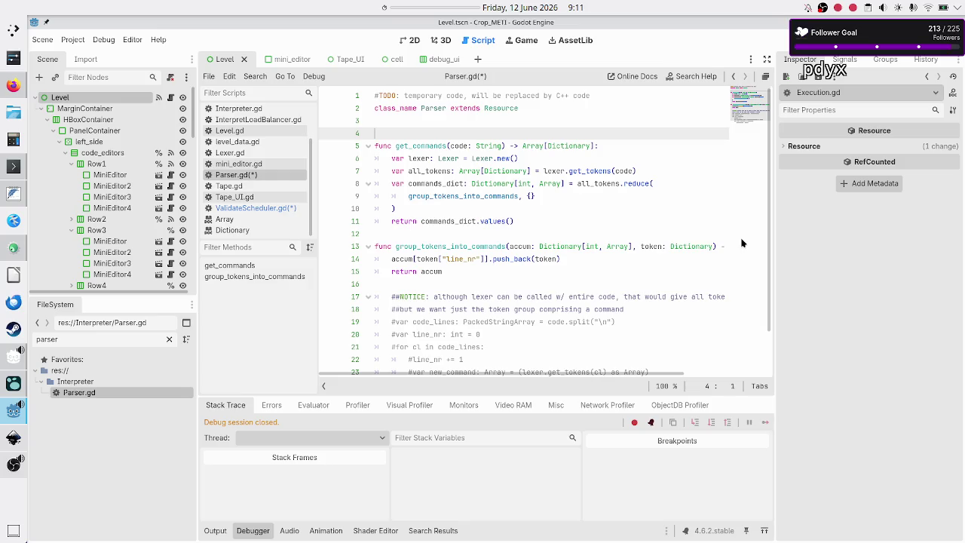
{"action": "key", "text": "Down"}
{"action": "key", "text": "Down"}
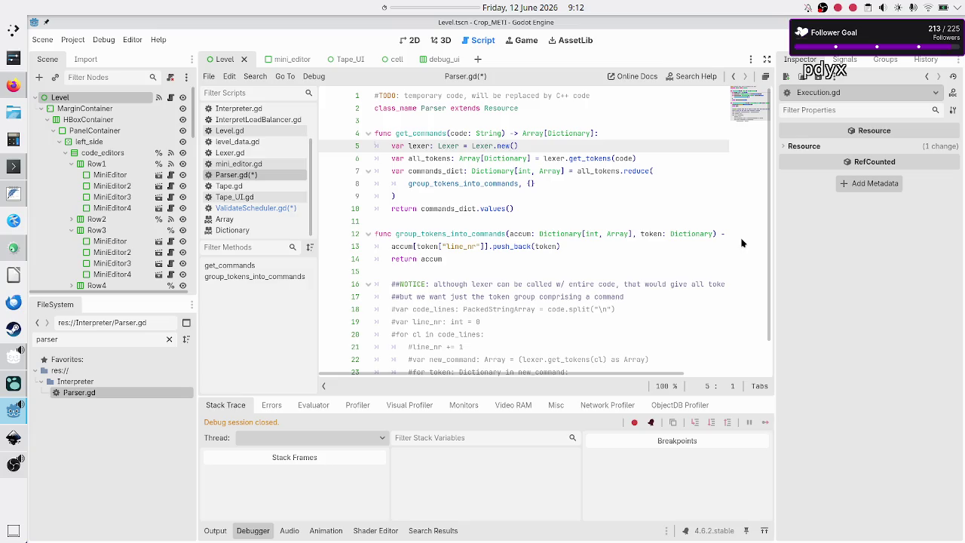
{"action": "key", "text": "Down"}
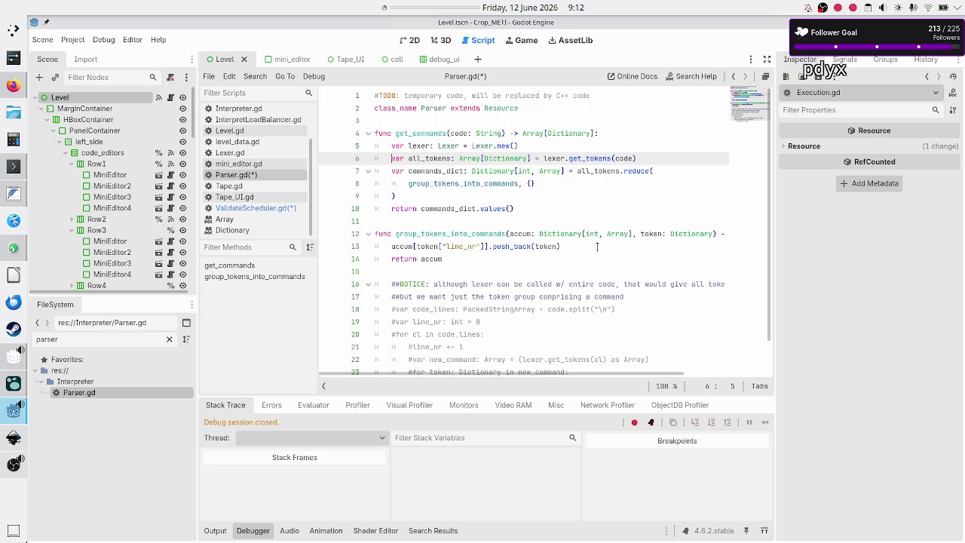
{"action": "left_click", "coordinate": [13, 247]}
{"action": "left_click", "coordinate": [321, 351]}
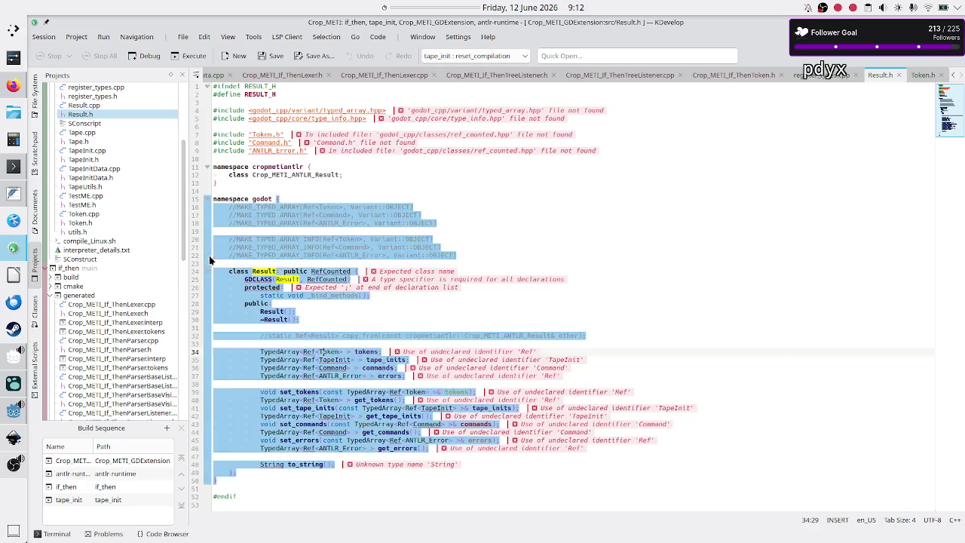
Open Interpreter.cpp from the GDExtension sources in the Projects tree.
{"action": "scroll", "coordinate": [107, 148], "scroll_direction": "up", "scroll_amount": 5}
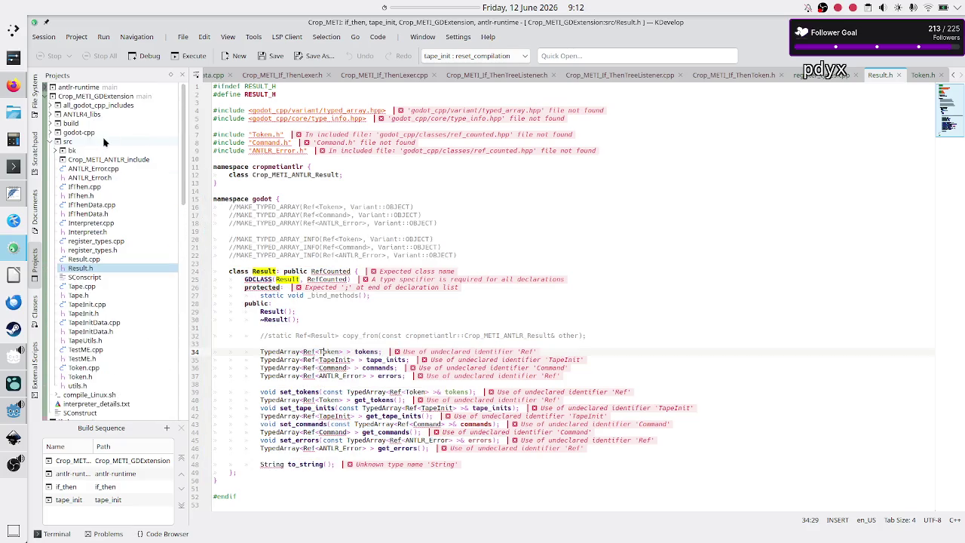
{"action": "left_click", "coordinate": [108, 232]}
{"action": "double_click", "coordinate": [90, 223]}
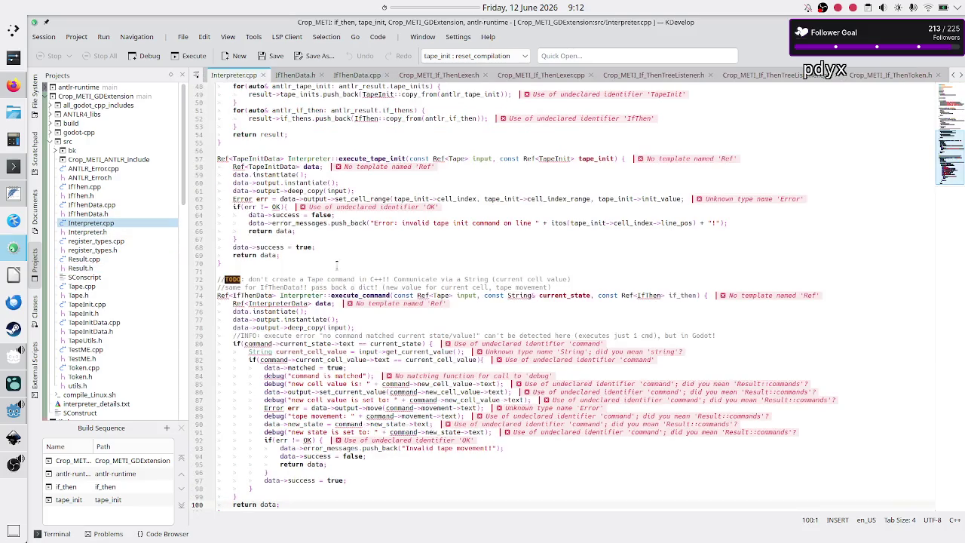
{"action": "mouse_move", "coordinate": [310, 160]}
{"action": "scroll", "coordinate": [332, 226], "scroll_direction": "up", "scroll_amount": 10}
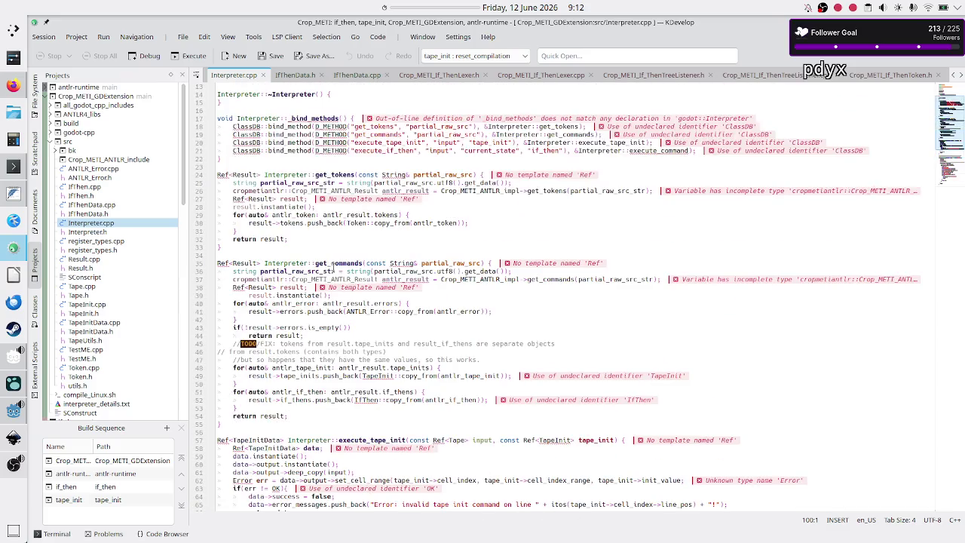
Highlight get_commands, Crop_METI_ANTLR_Result, the ANTLR get_commands call and Result uses, ending in the errors loop.
{"action": "double_click", "coordinate": [341, 248]}
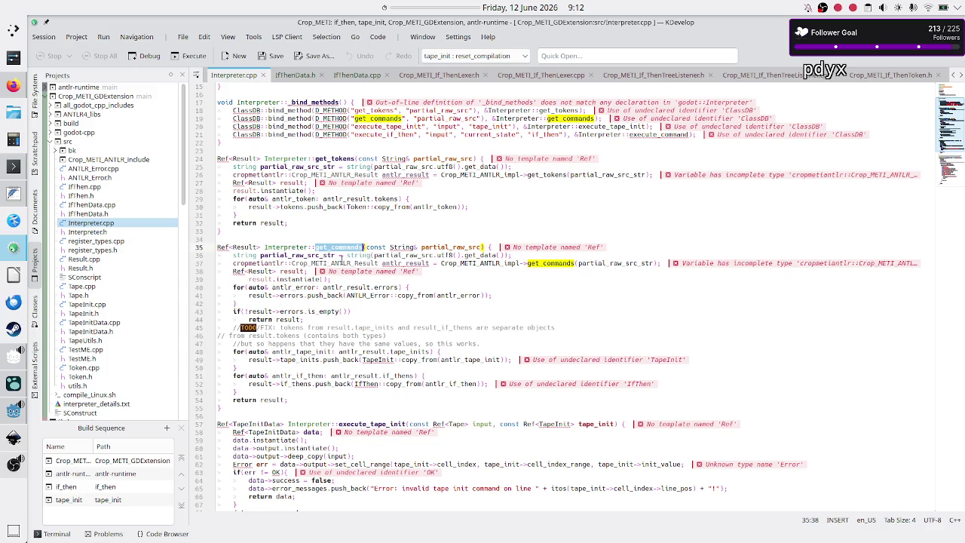
{"action": "double_click", "coordinate": [368, 263]}
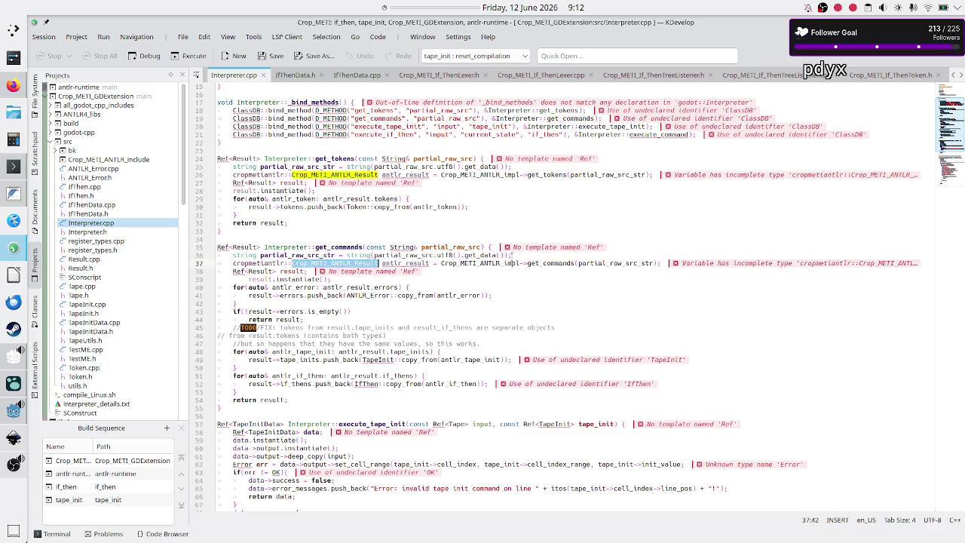
{"action": "double_click", "coordinate": [547, 264]}
{"action": "mouse_move", "coordinate": [627, 265]}
{"action": "double_click", "coordinate": [260, 272]}
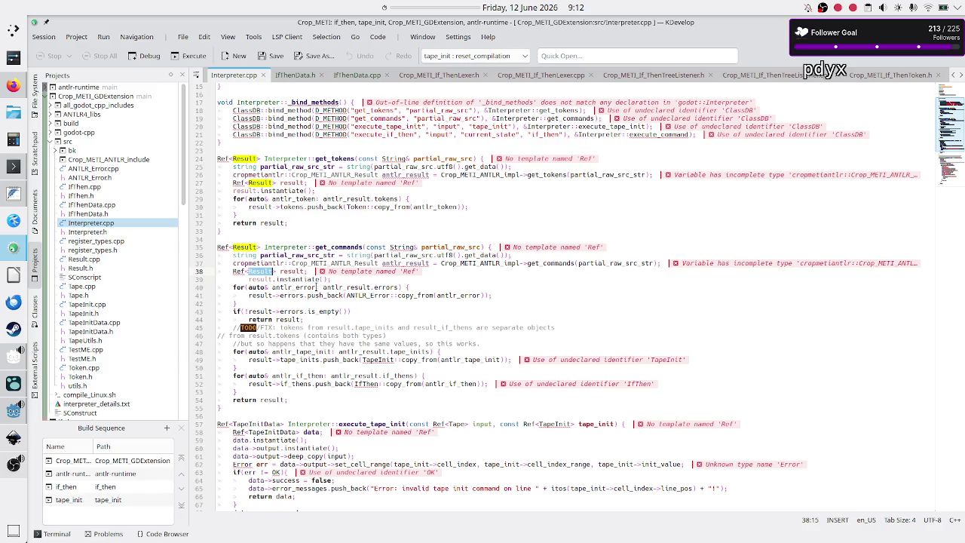
{"action": "mouse_move", "coordinate": [308, 289]}
{"action": "left_click", "coordinate": [298, 287]}
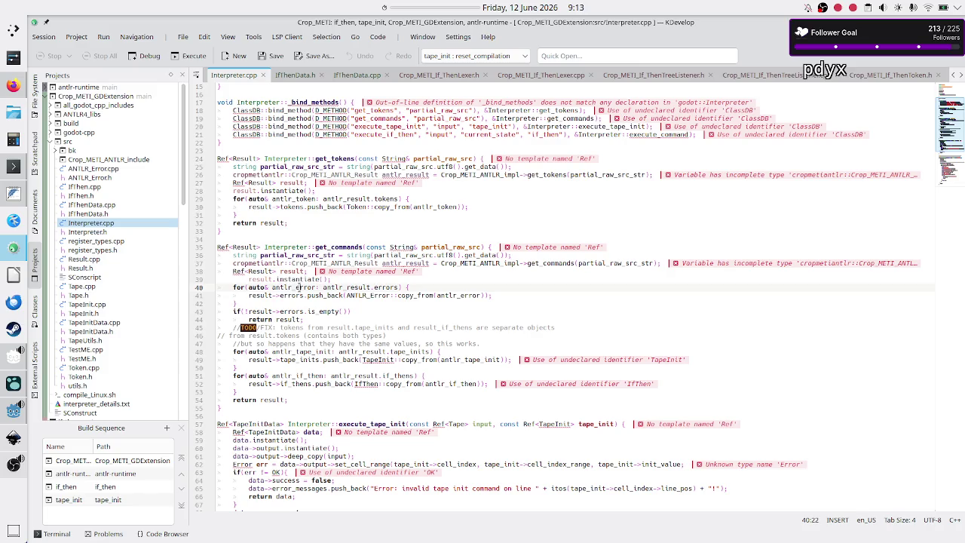
{"action": "double_click", "coordinate": [348, 287]}
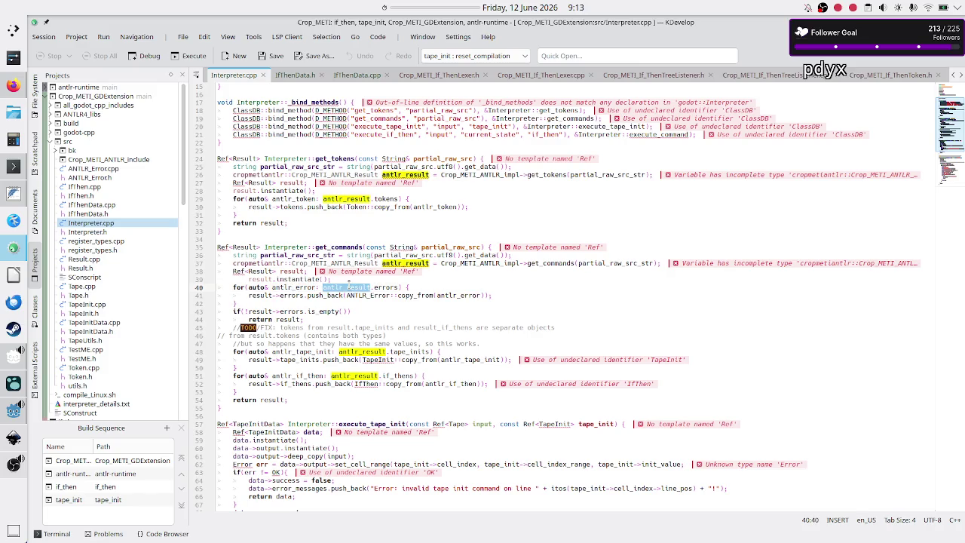
{"action": "left_click", "coordinate": [302, 295]}
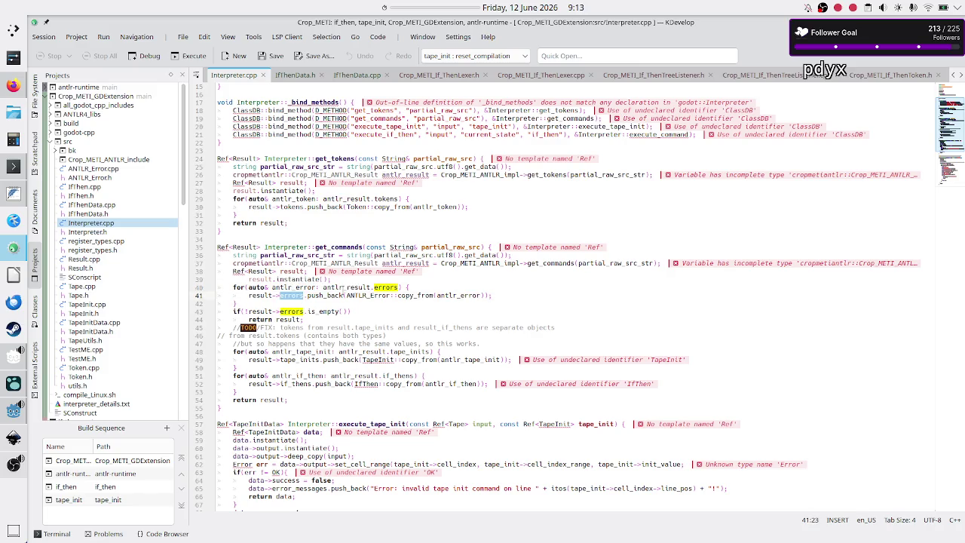
{"action": "left_click", "coordinate": [369, 294]}
{"action": "double_click", "coordinate": [369, 295]}
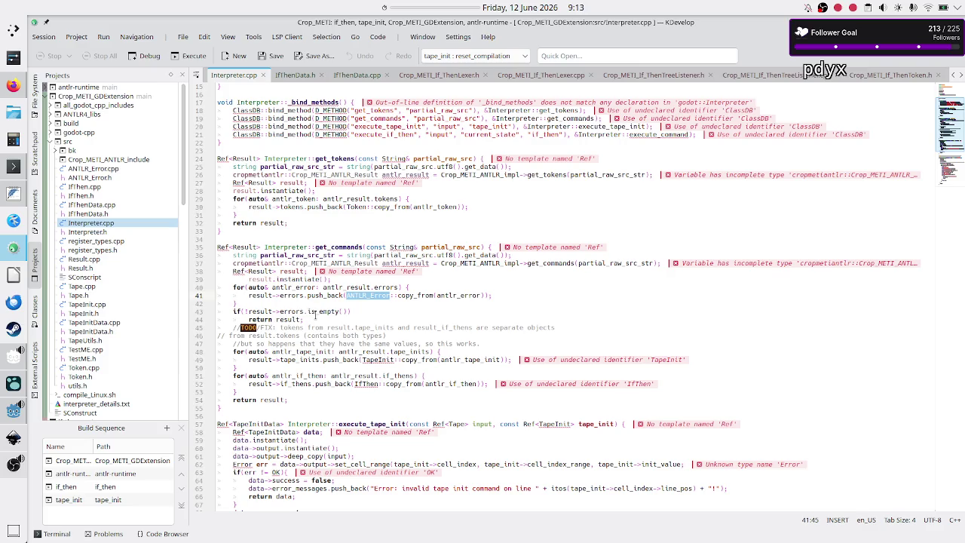
{"action": "left_click", "coordinate": [315, 318]}
{"action": "left_click_drag", "start_coordinate": [315, 319], "coordinate": [248, 319]}
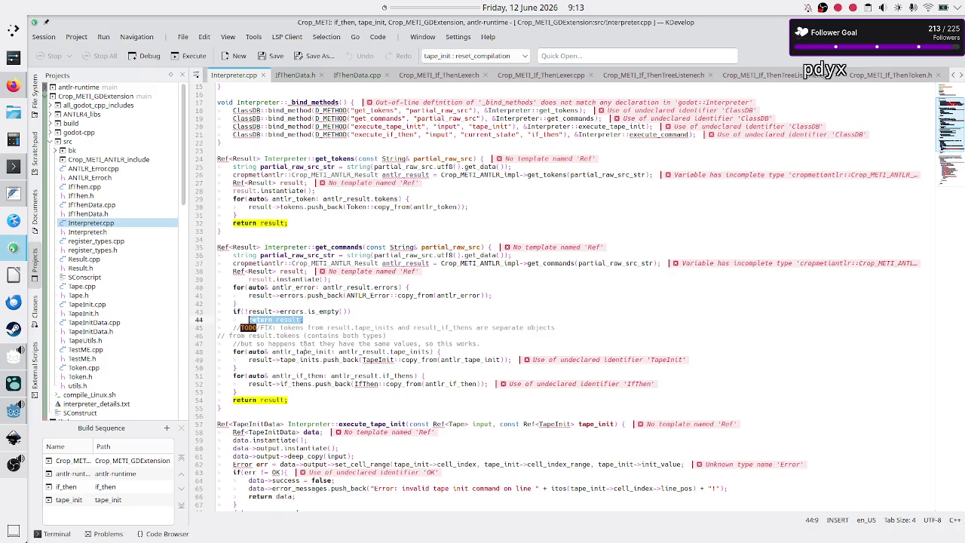
{"action": "double_click", "coordinate": [306, 351]}
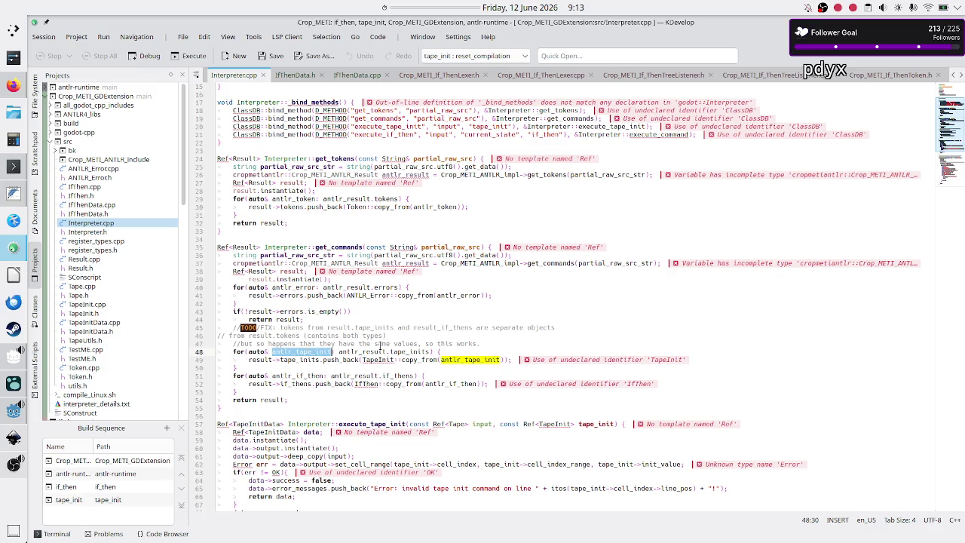
{"action": "double_click", "coordinate": [300, 359]}
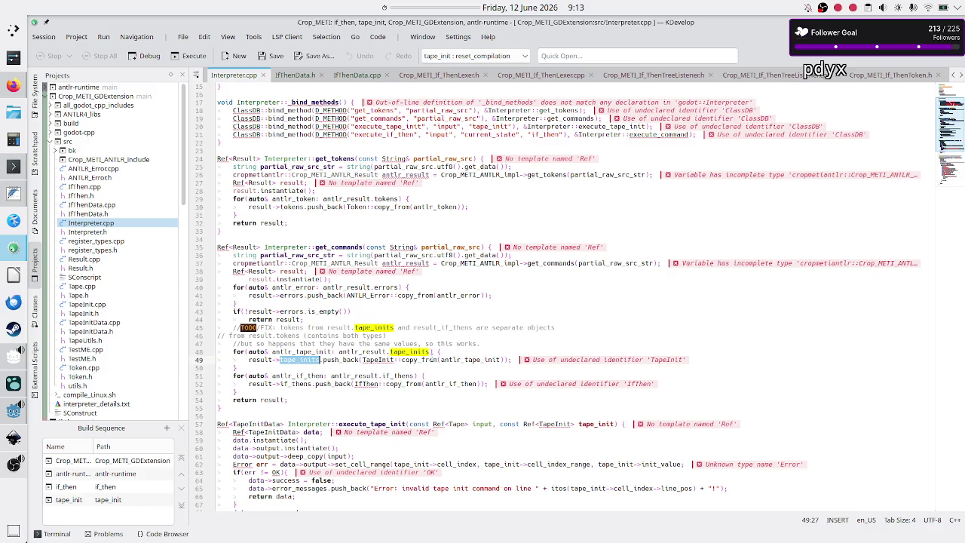
{"action": "left_click", "coordinate": [313, 399]}
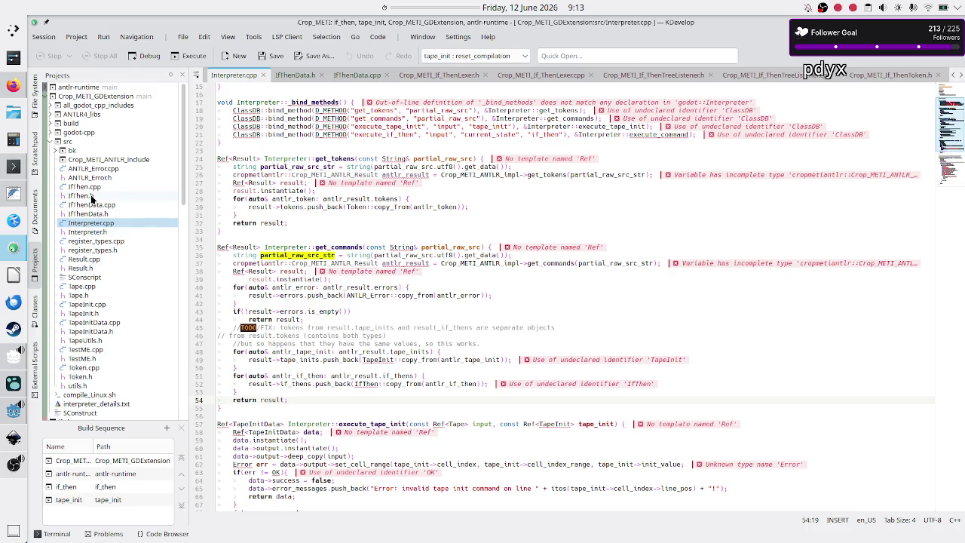
Open Crop_METI_If_Then_ANTLR.cpp from the if_then/src folder in the Projects tree.
{"action": "scroll", "coordinate": [92, 199], "scroll_direction": "down", "scroll_amount": 2}
{"action": "scroll", "coordinate": [91, 199], "scroll_direction": "down", "scroll_amount": 10}
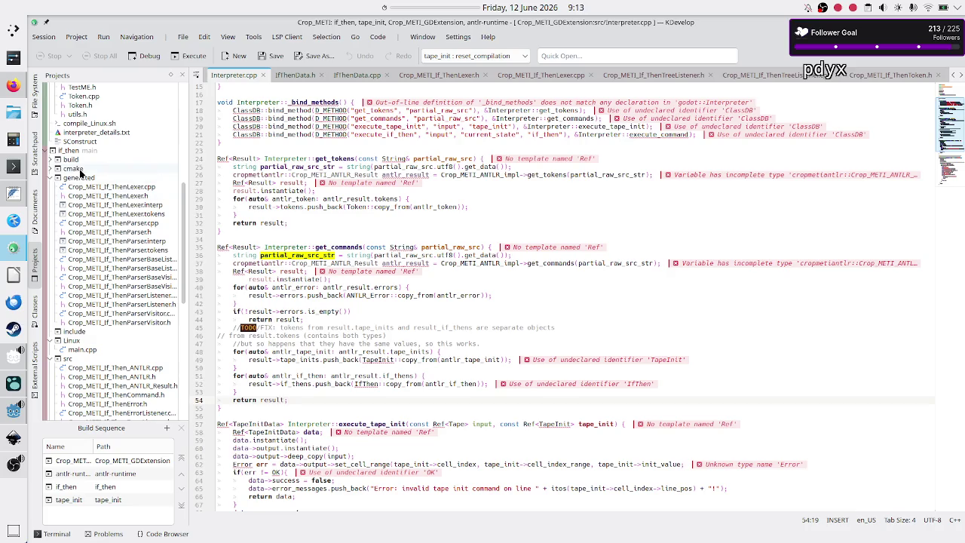
{"action": "scroll", "coordinate": [98, 186], "scroll_direction": "down", "scroll_amount": 4}
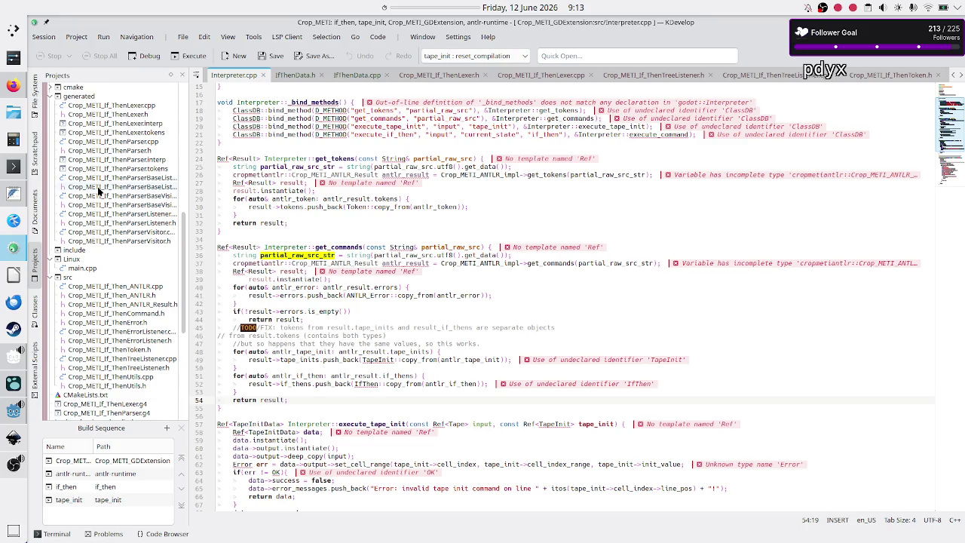
{"action": "scroll", "coordinate": [97, 186], "scroll_direction": "down", "scroll_amount": 4}
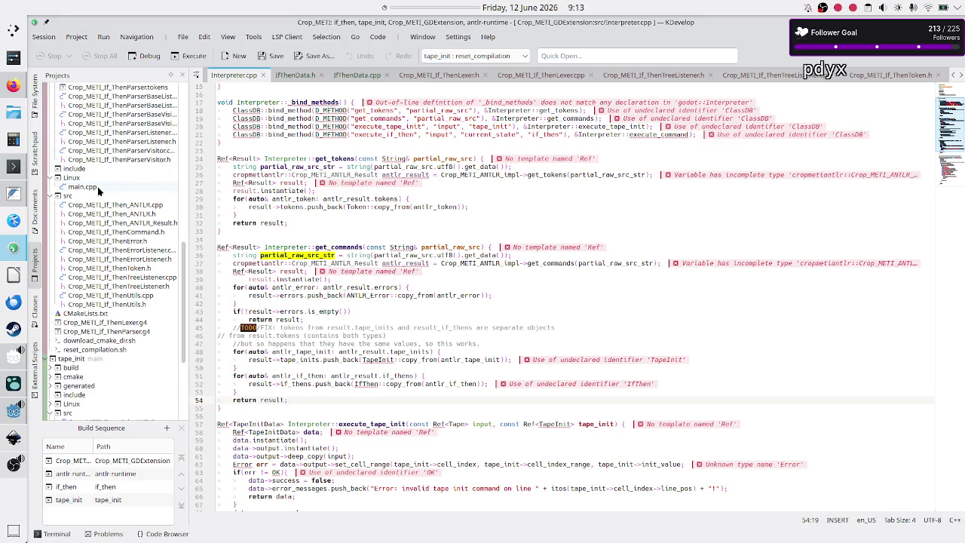
{"action": "mouse_move", "coordinate": [130, 206]}
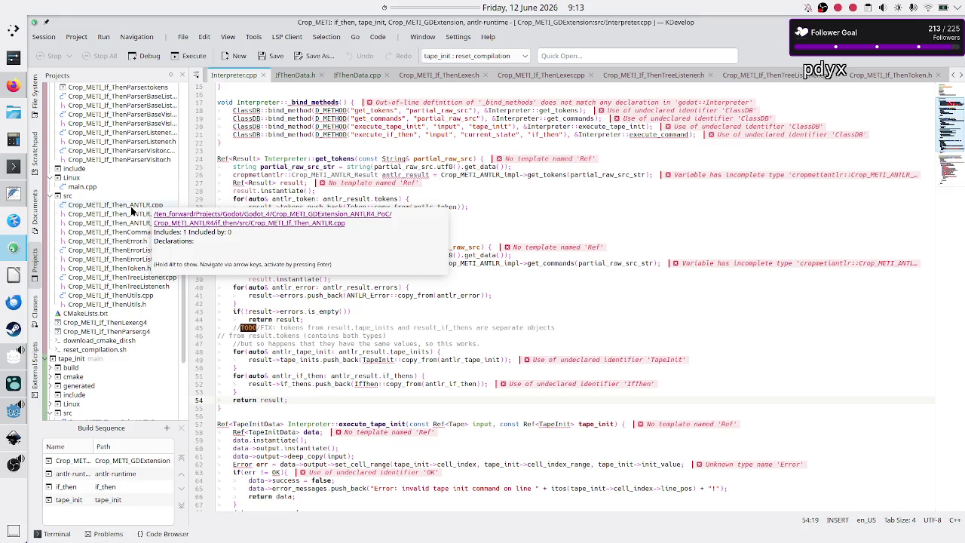
{"action": "double_click", "coordinate": [131, 205]}
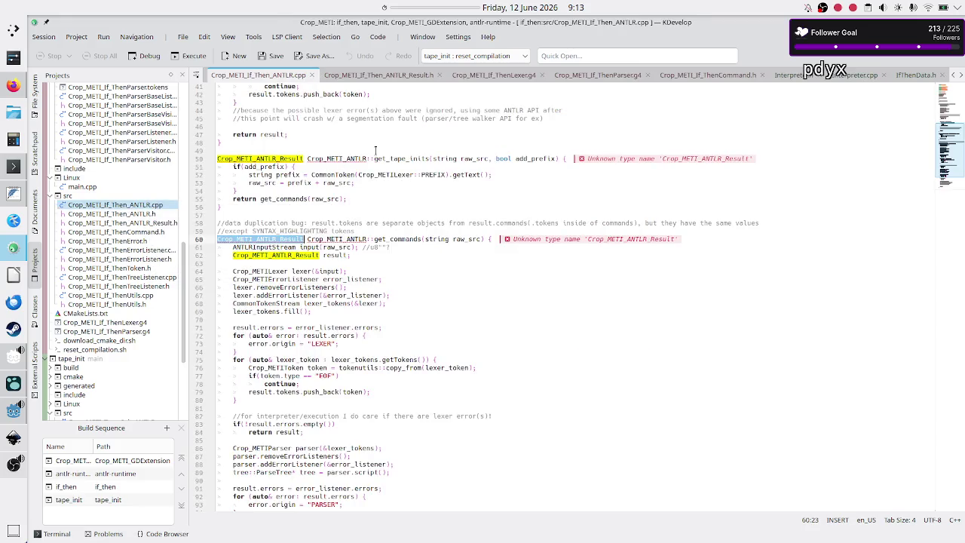
Highlight occurrences of get_tokens, tokens and get_commands, scrolling down to the get_commands function.
{"action": "scroll", "coordinate": [402, 158], "scroll_direction": "up", "scroll_amount": 10}
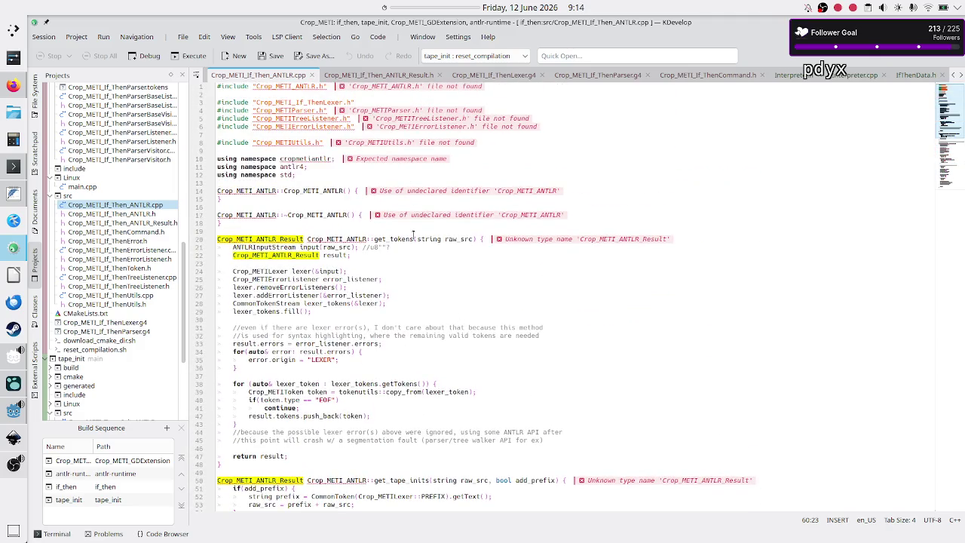
{"action": "double_click", "coordinate": [391, 238]}
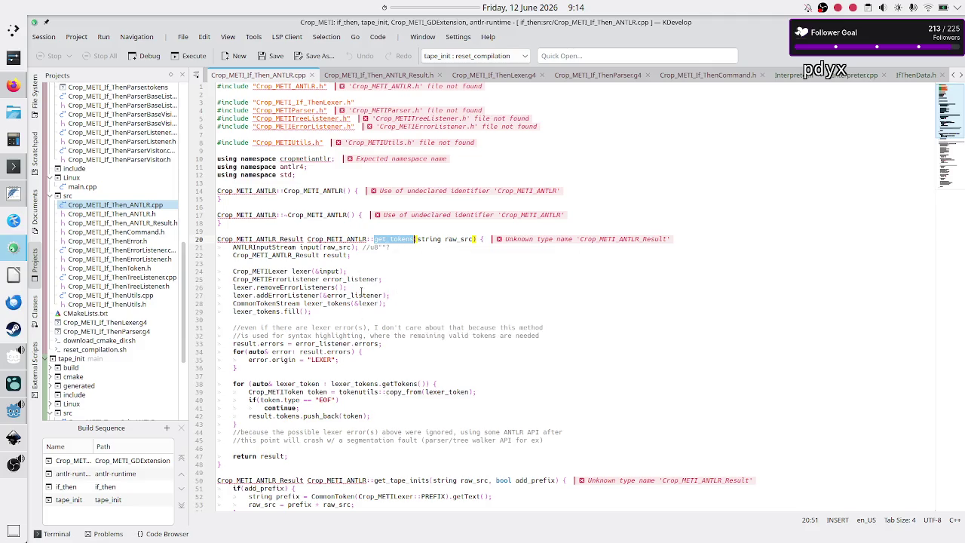
{"action": "scroll", "coordinate": [361, 291], "scroll_direction": "down", "scroll_amount": 10}
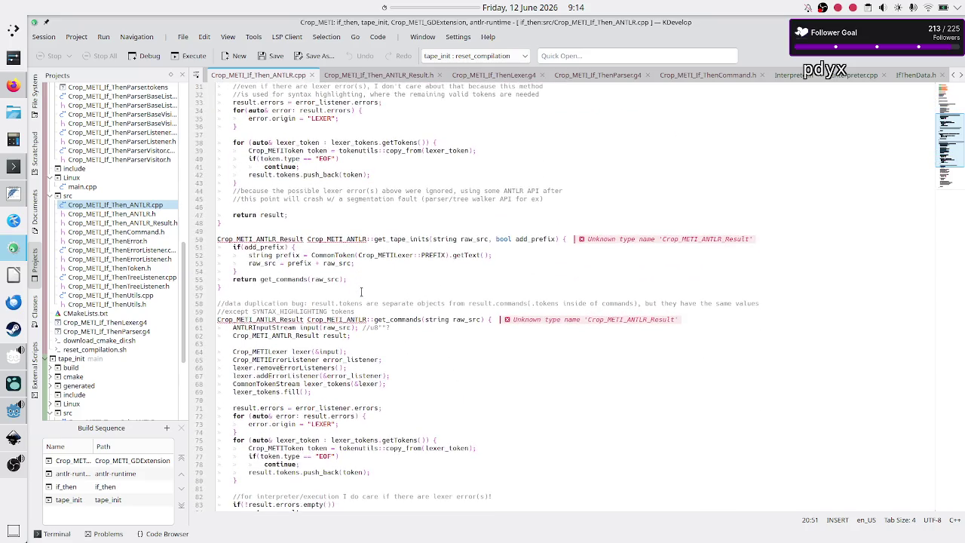
{"action": "left_click", "coordinate": [404, 312]}
{"action": "double_click", "coordinate": [404, 313]}
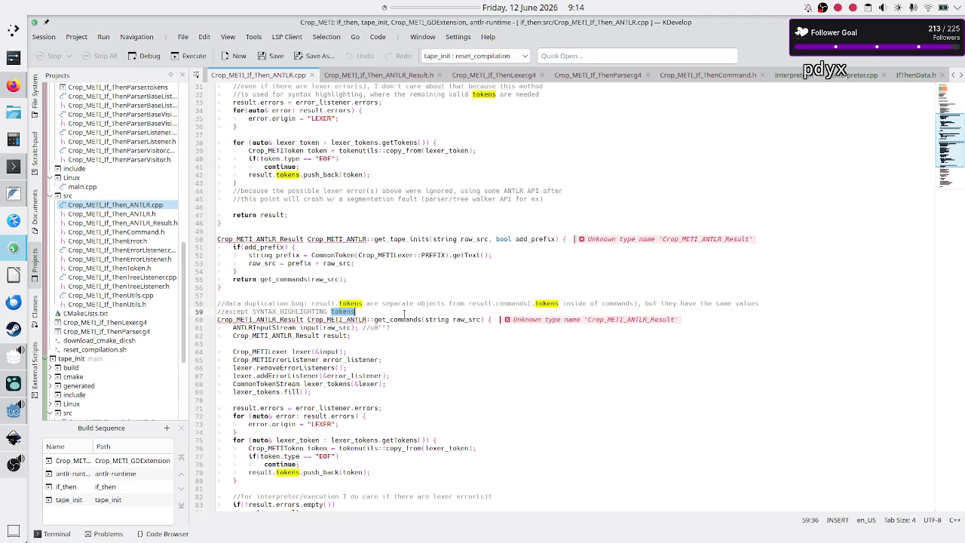
{"action": "double_click", "coordinate": [403, 320]}
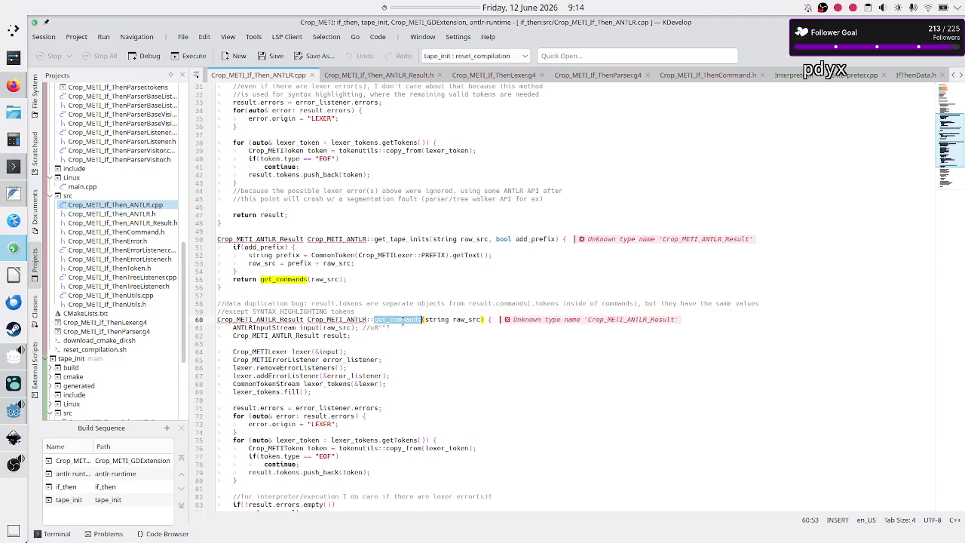
{"action": "scroll", "coordinate": [396, 367], "scroll_direction": "down", "scroll_amount": 1}
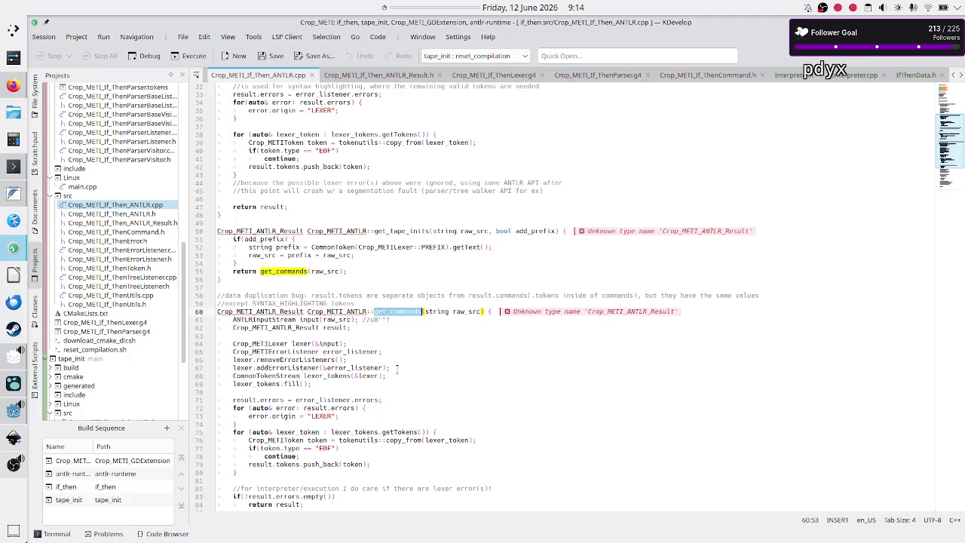
{"action": "scroll", "coordinate": [396, 367], "scroll_direction": "down", "scroll_amount": 3}
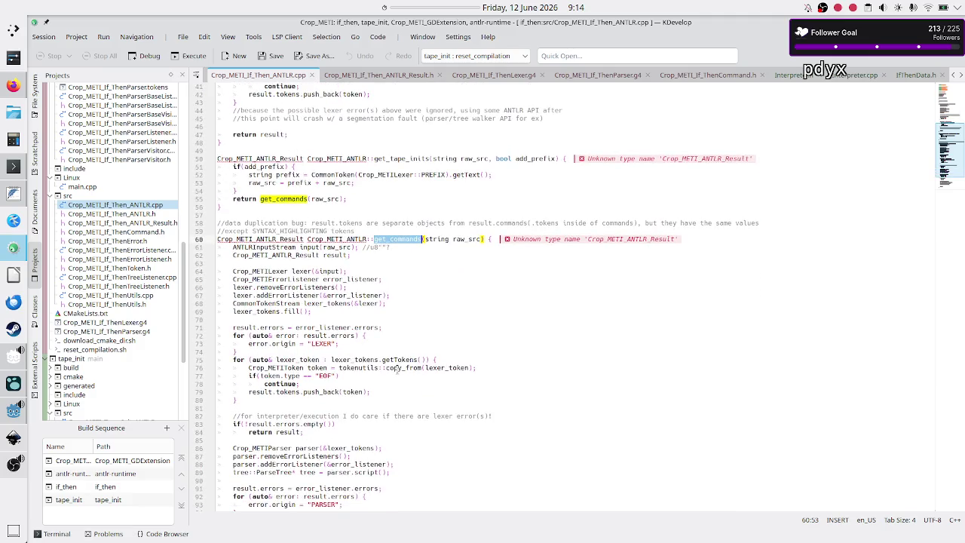
{"action": "scroll", "coordinate": [397, 367], "scroll_direction": "down", "scroll_amount": 4}
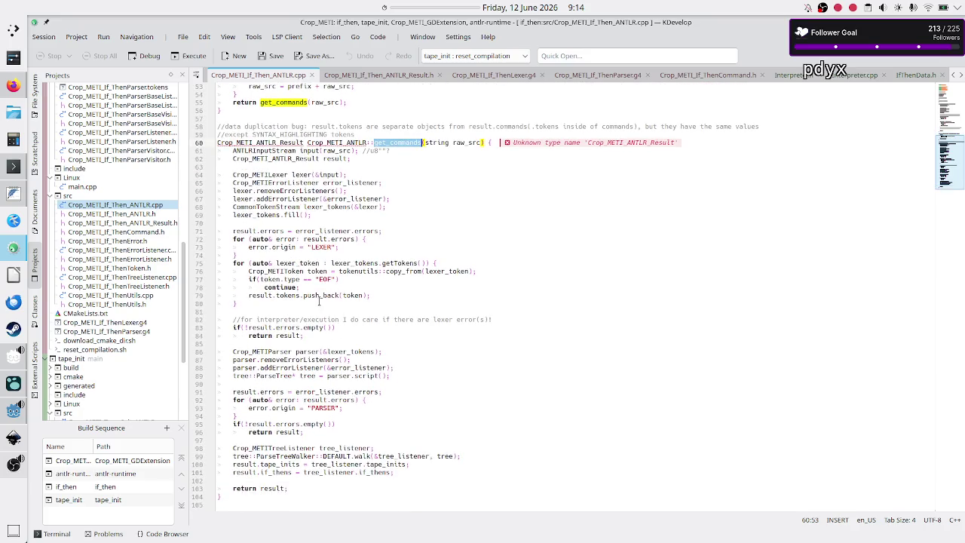
{"action": "left_click", "coordinate": [284, 225]}
{"action": "double_click", "coordinate": [273, 246]}
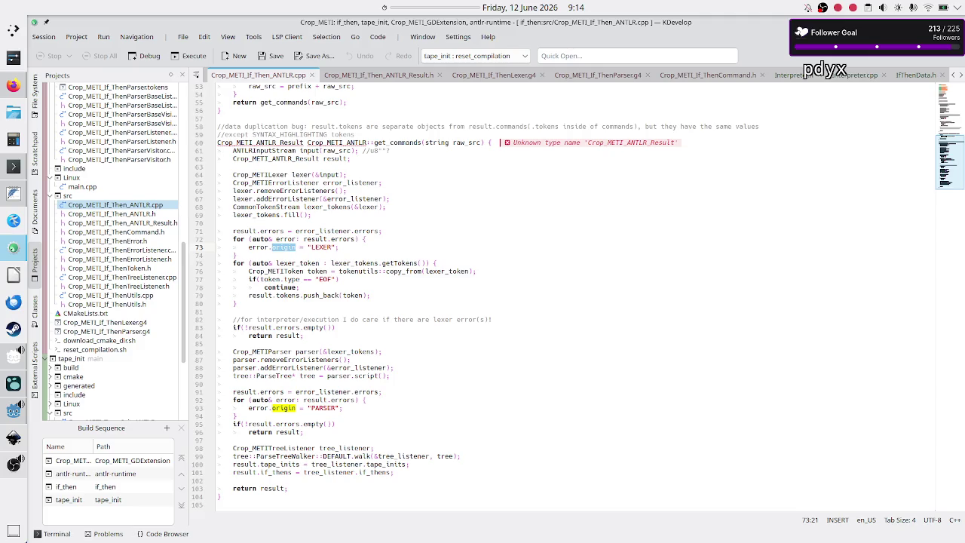
{"action": "double_click", "coordinate": [292, 263]}
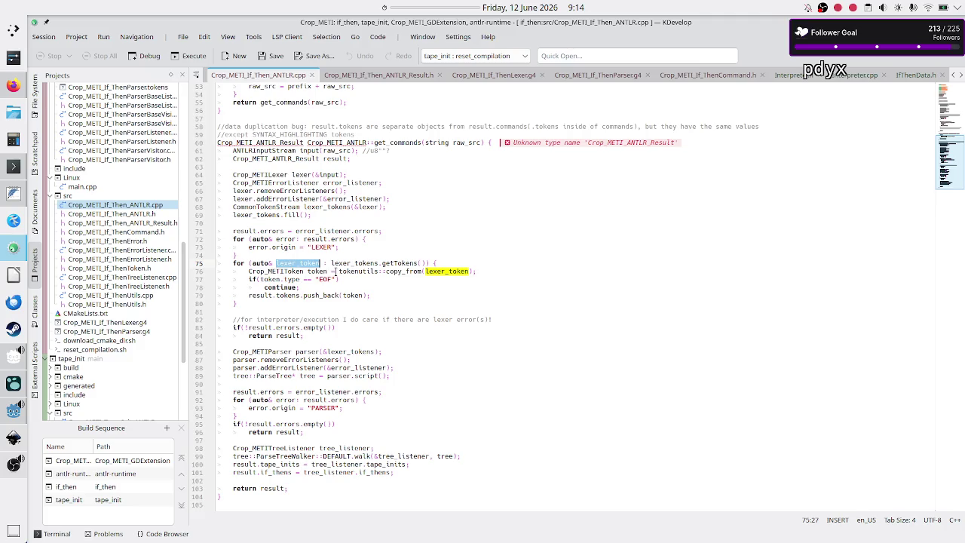
{"action": "double_click", "coordinate": [301, 271]}
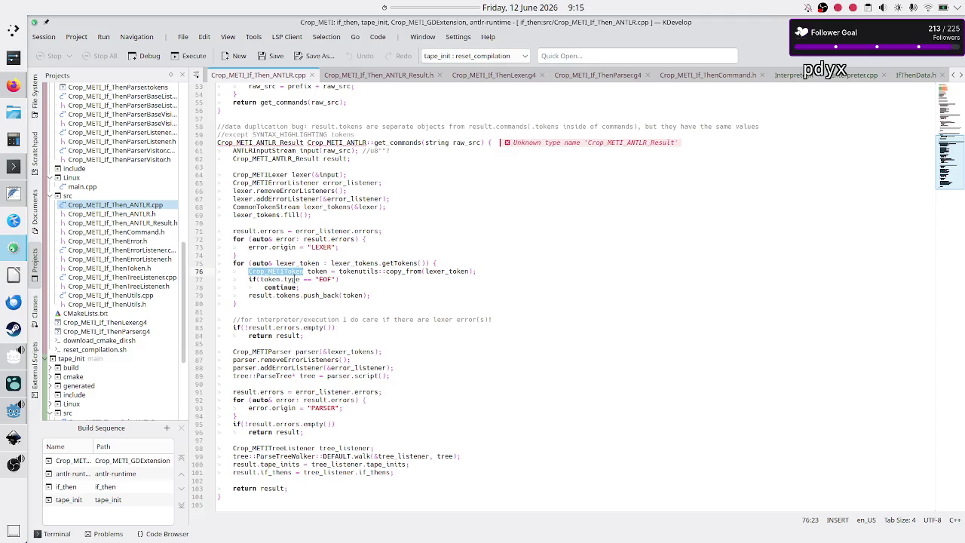
{"action": "double_click", "coordinate": [284, 294]}
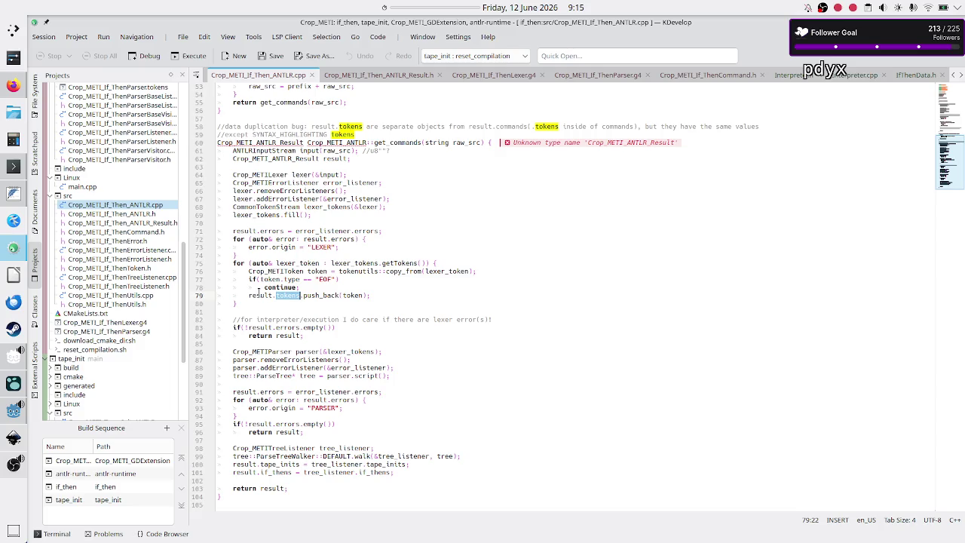
{"action": "double_click", "coordinate": [260, 295]}
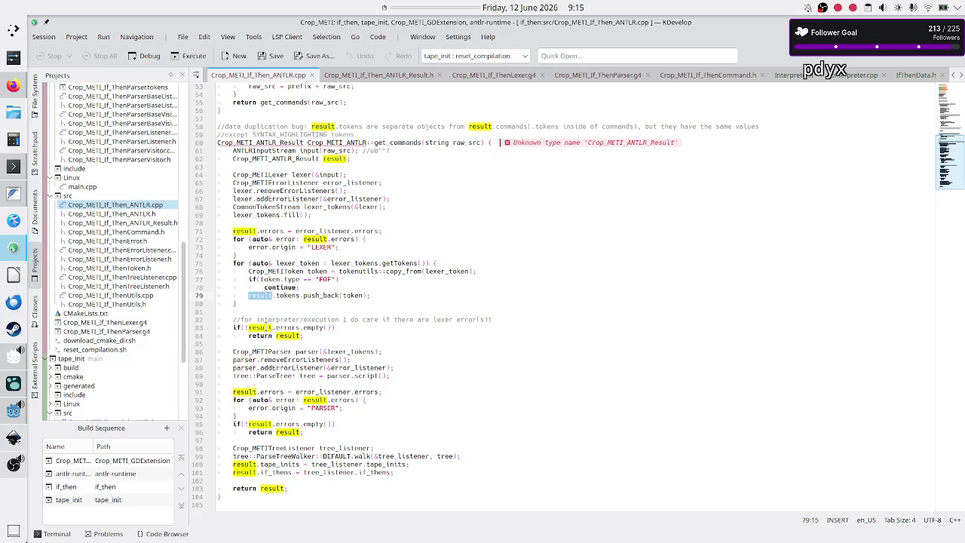
{"action": "double_click", "coordinate": [277, 231]}
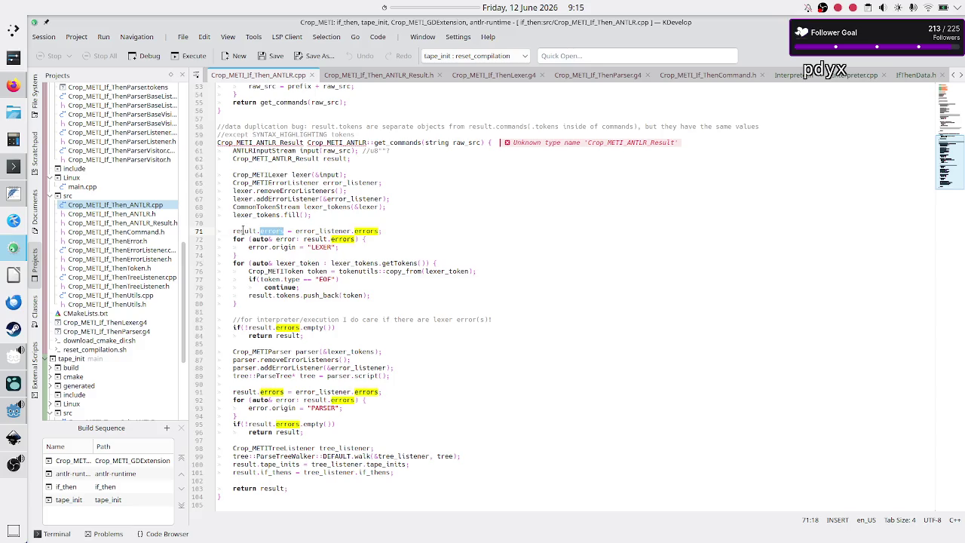
{"action": "double_click", "coordinate": [244, 231]}
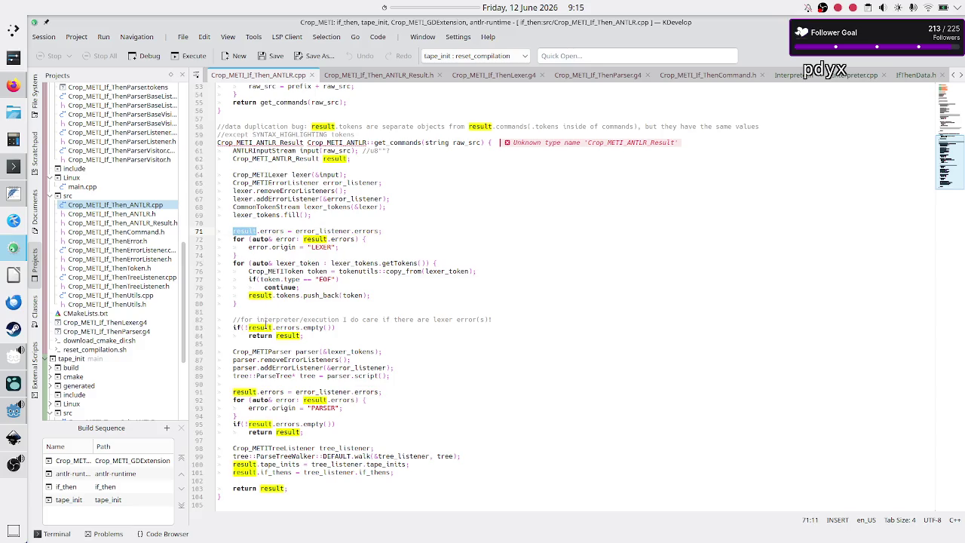
{"action": "double_click", "coordinate": [288, 327]}
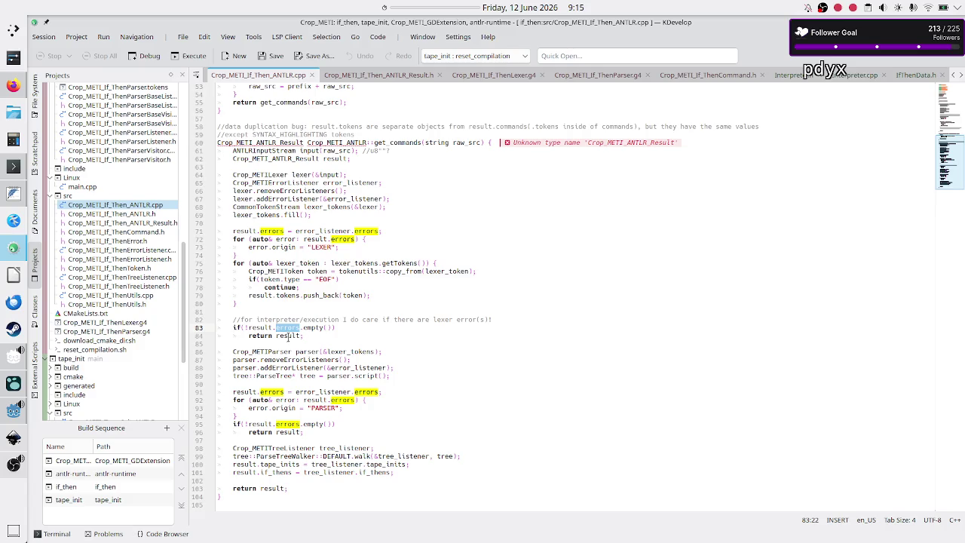
{"action": "double_click", "coordinate": [288, 335]}
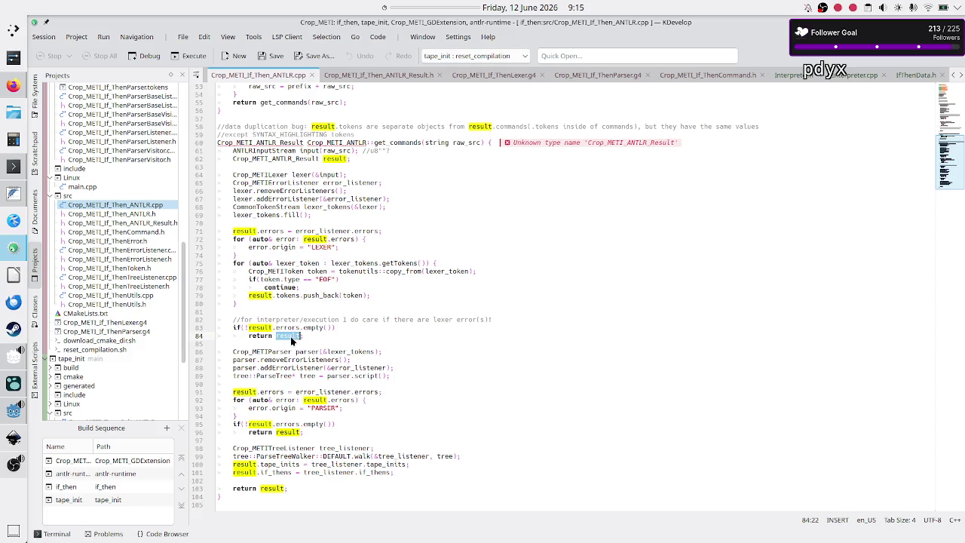
Highlight the uses of errors, result, get_commands and error_listener in the C++ parsing code.
{"action": "double_click", "coordinate": [271, 232]}
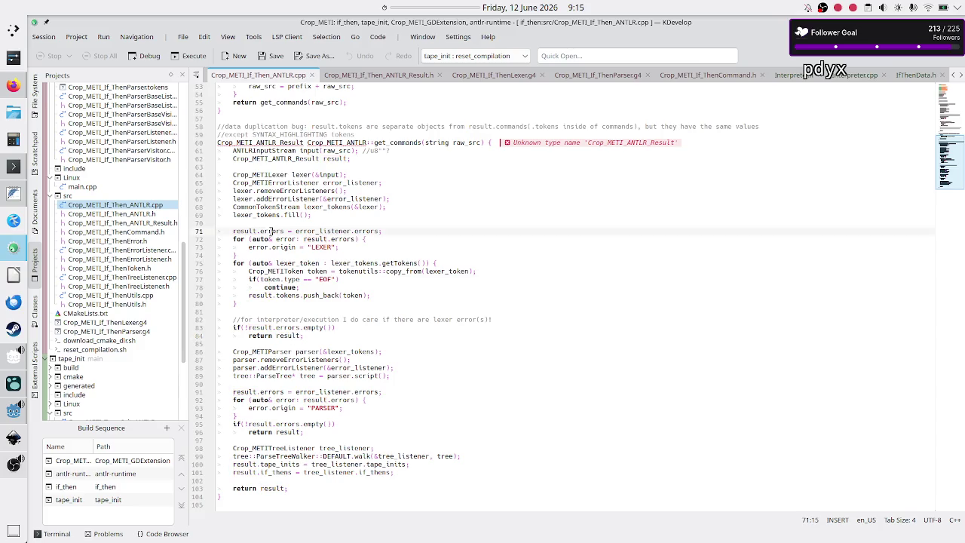
{"action": "double_click", "coordinate": [280, 287]}
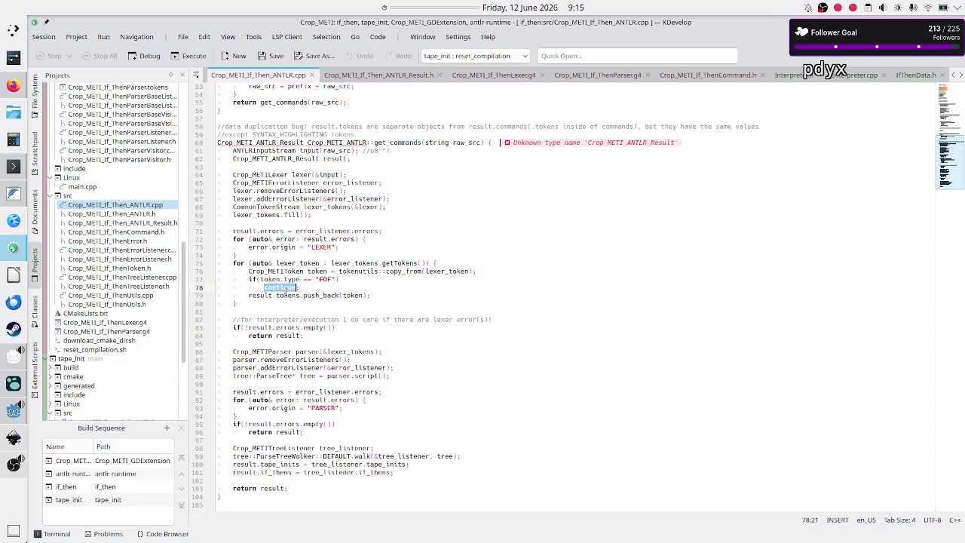
{"action": "double_click", "coordinate": [291, 337]}
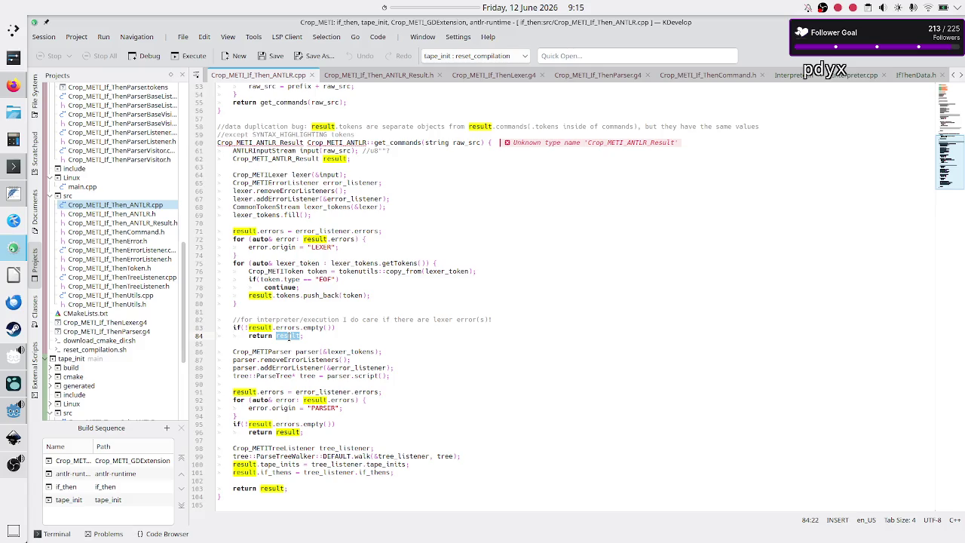
{"action": "left_click", "coordinate": [285, 279]}
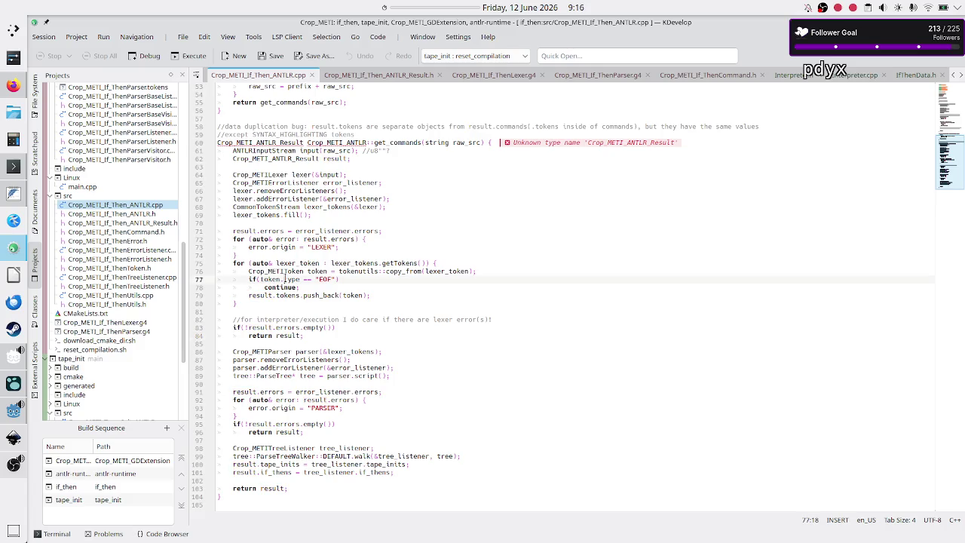
{"action": "double_click", "coordinate": [417, 142]}
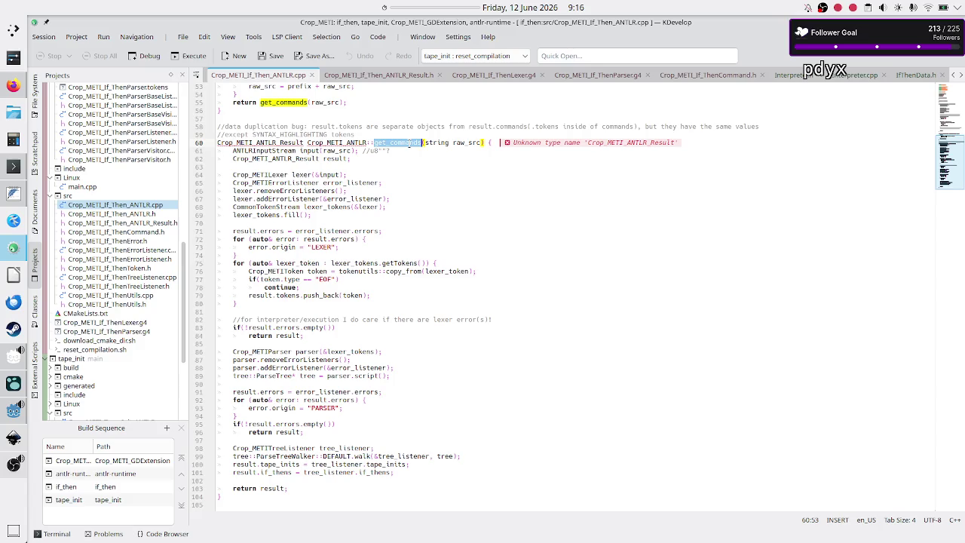
{"action": "double_click", "coordinate": [287, 336]}
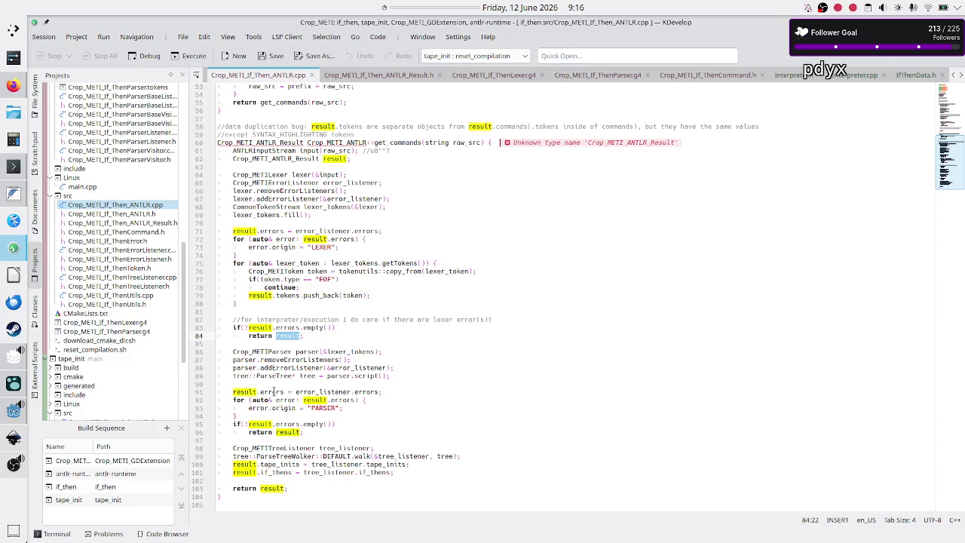
{"action": "double_click", "coordinate": [273, 392]}
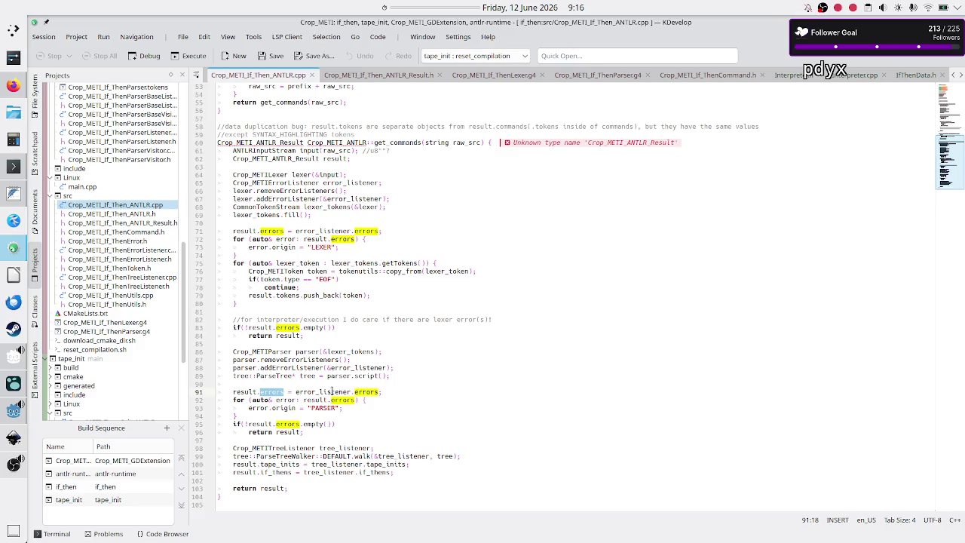
{"action": "double_click", "coordinate": [331, 391]}
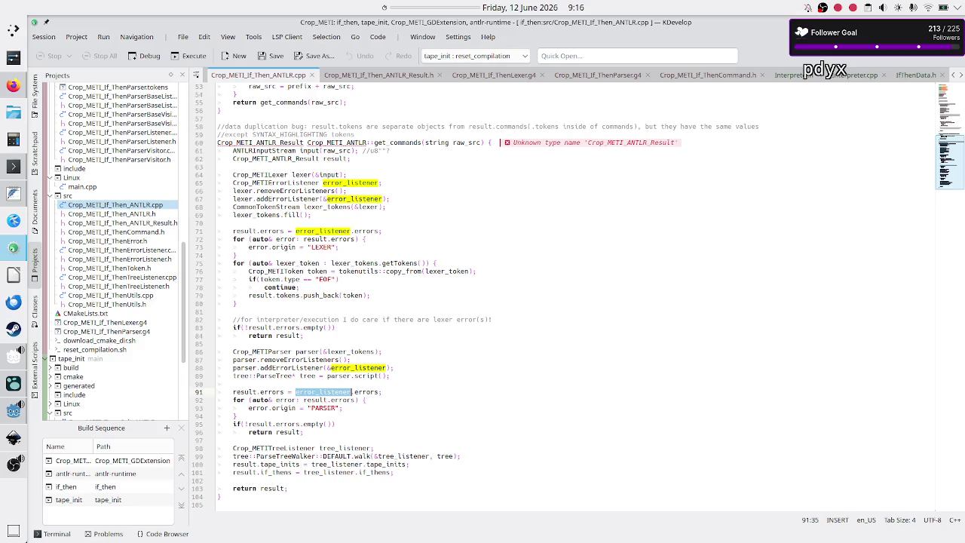
Highlight errors, result and the PARSER origin string further down the parser section.
{"action": "double_click", "coordinate": [298, 328]}
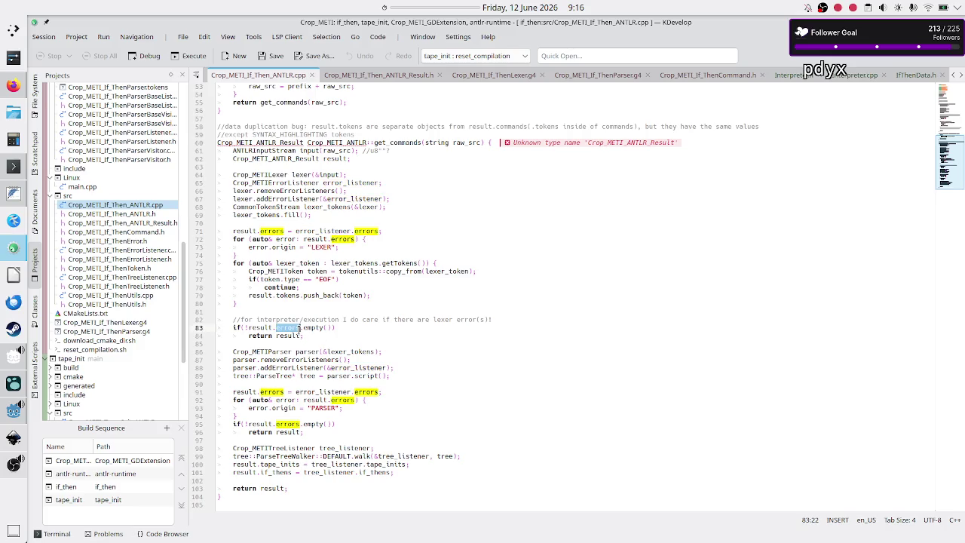
{"action": "double_click", "coordinate": [292, 335]}
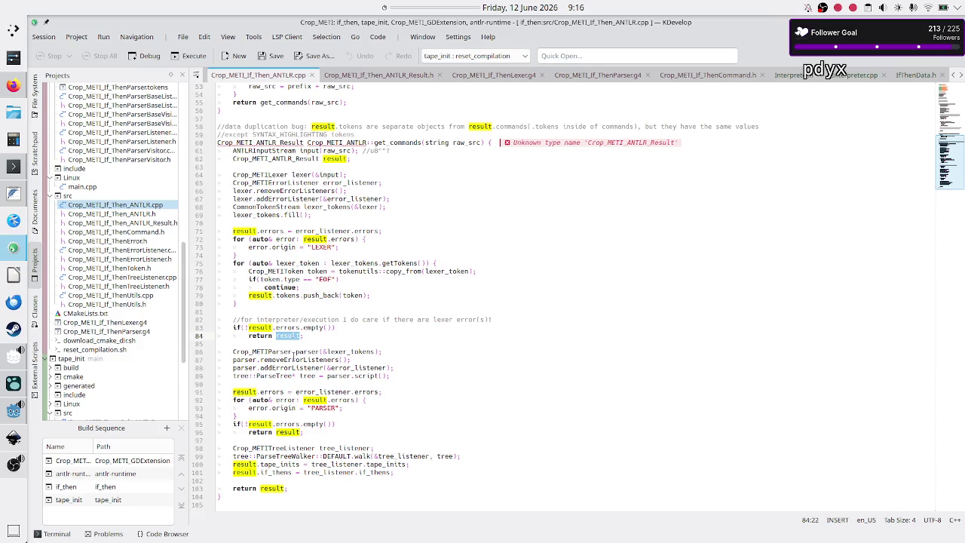
{"action": "left_click", "coordinate": [335, 408]}
{"action": "double_click", "coordinate": [335, 407]}
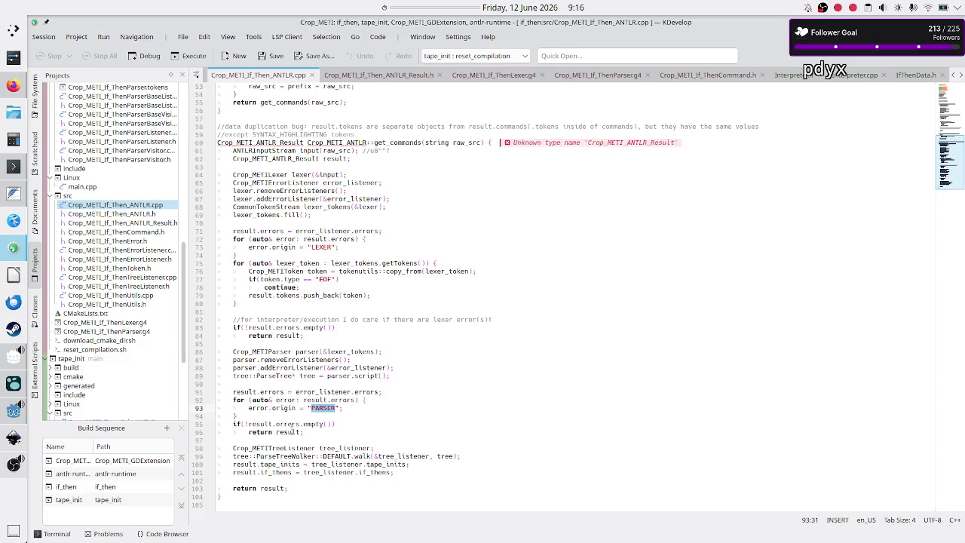
{"action": "double_click", "coordinate": [294, 432]}
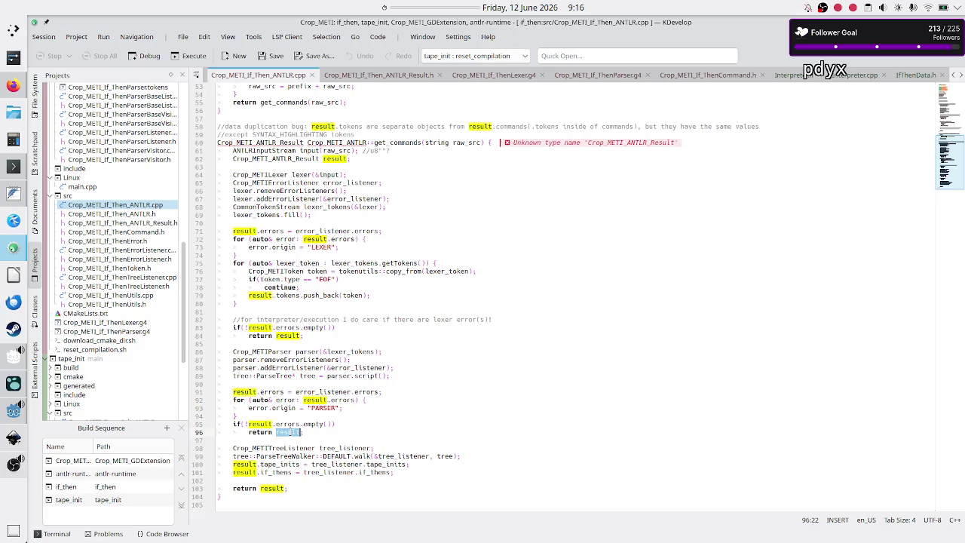
{"action": "left_click", "coordinate": [355, 423]}
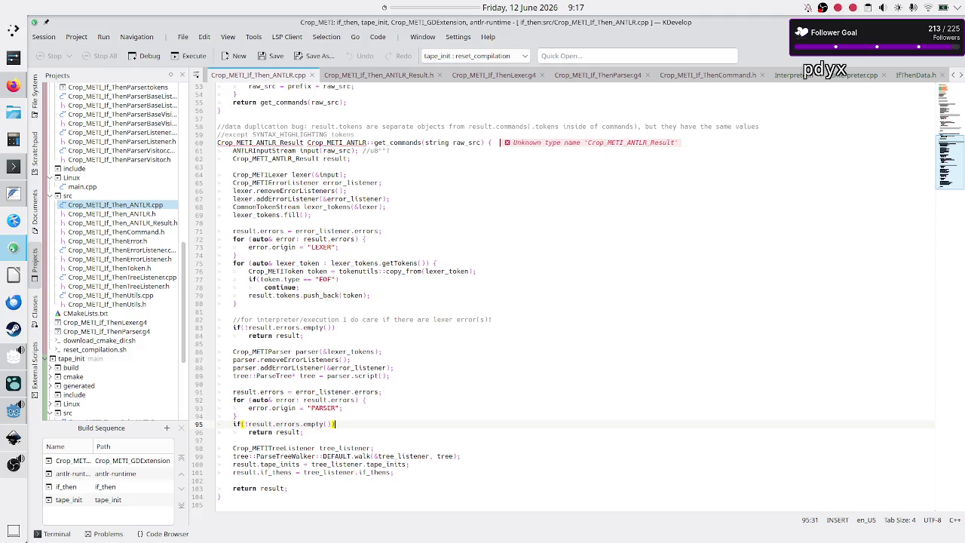
Check the lexer and parser error loops, then move over to the Godot editor.
{"action": "left_click", "coordinate": [335, 239]}
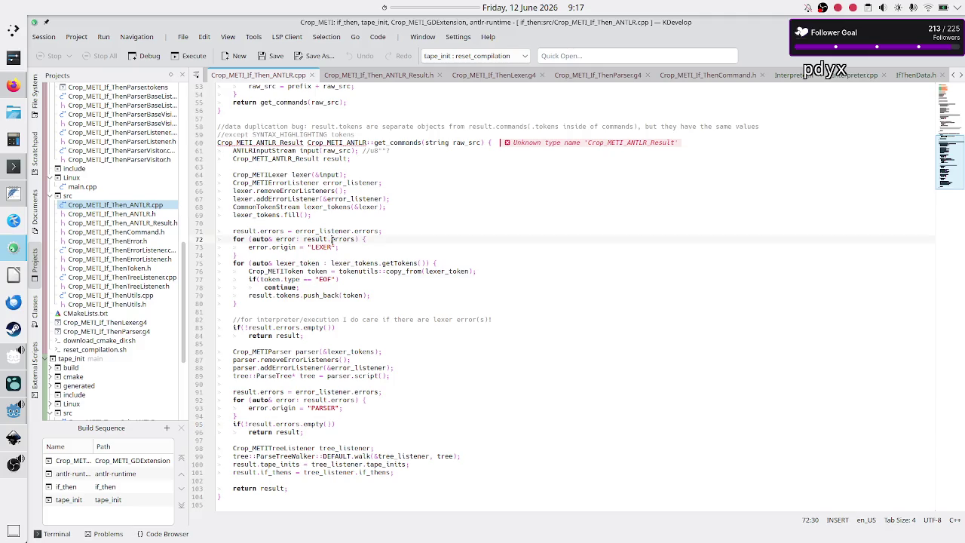
{"action": "left_click", "coordinate": [325, 400]}
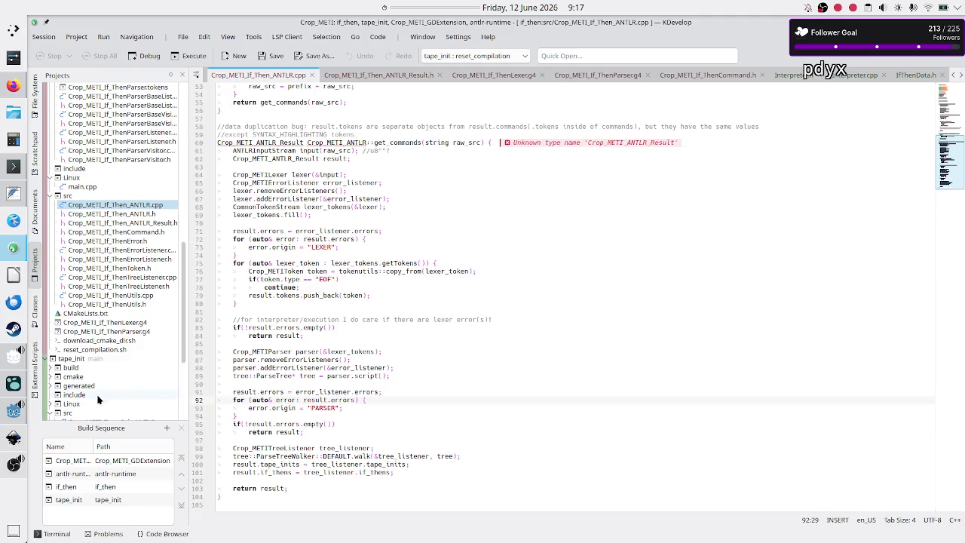
{"action": "left_click", "coordinate": [14, 410]}
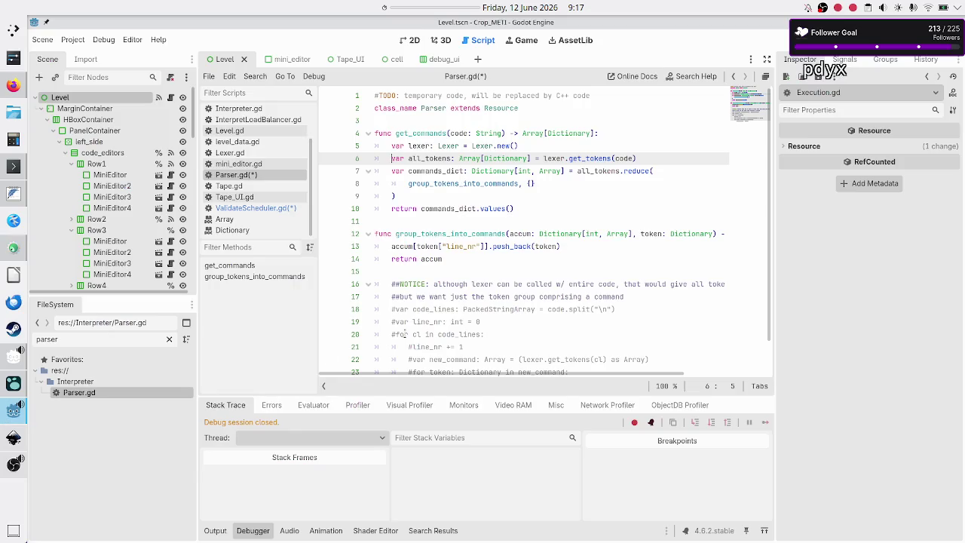
Add a '#NOTICE: assume no errors from lexer and parser' comment above get_commands.
{"action": "left_click", "coordinate": [644, 173]}
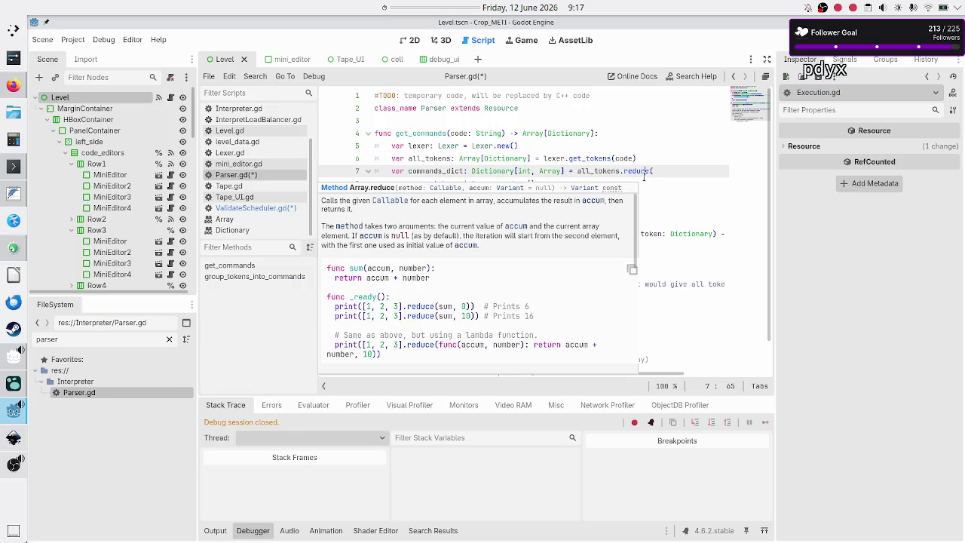
{"action": "left_click", "coordinate": [627, 128]}
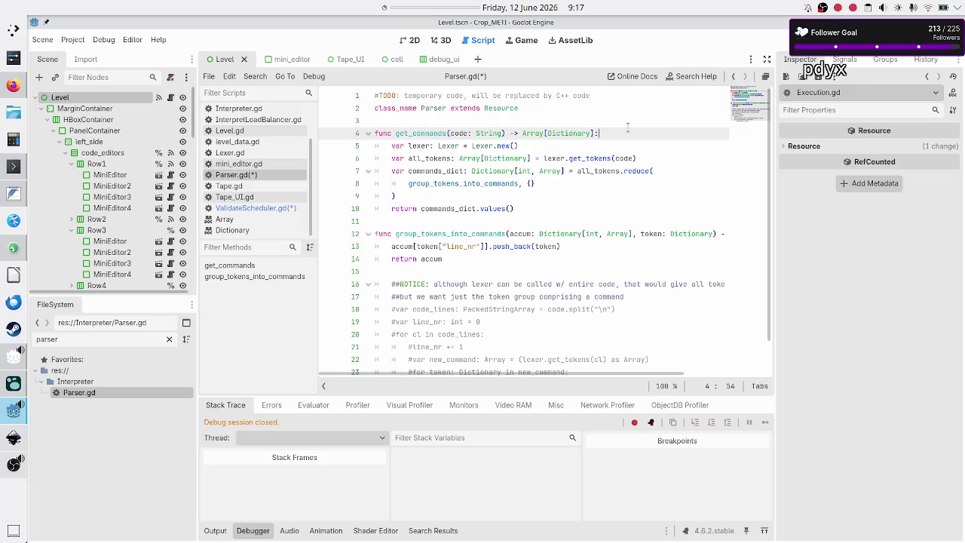
{"action": "key", "text": "Down"}
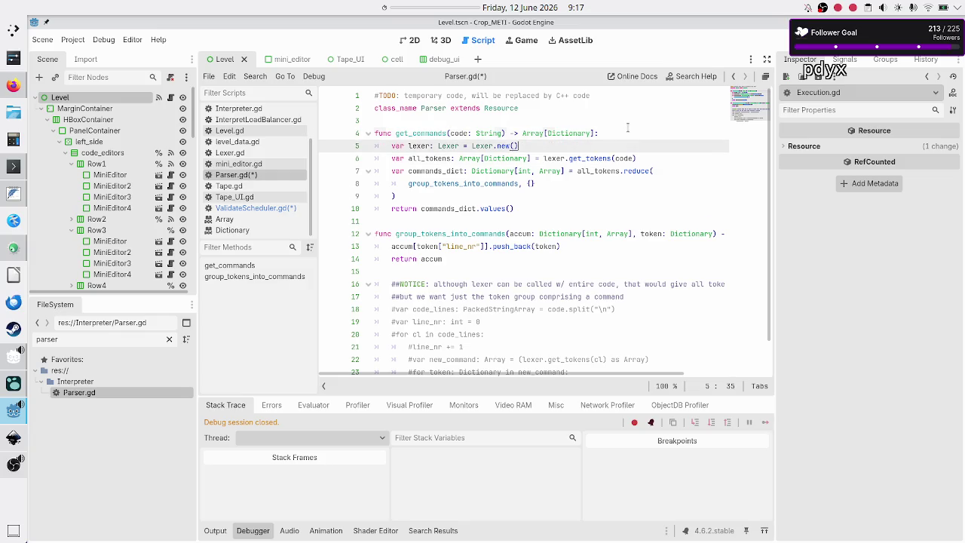
{"action": "key", "text": "Up"}
{"action": "key", "text": "Up"}
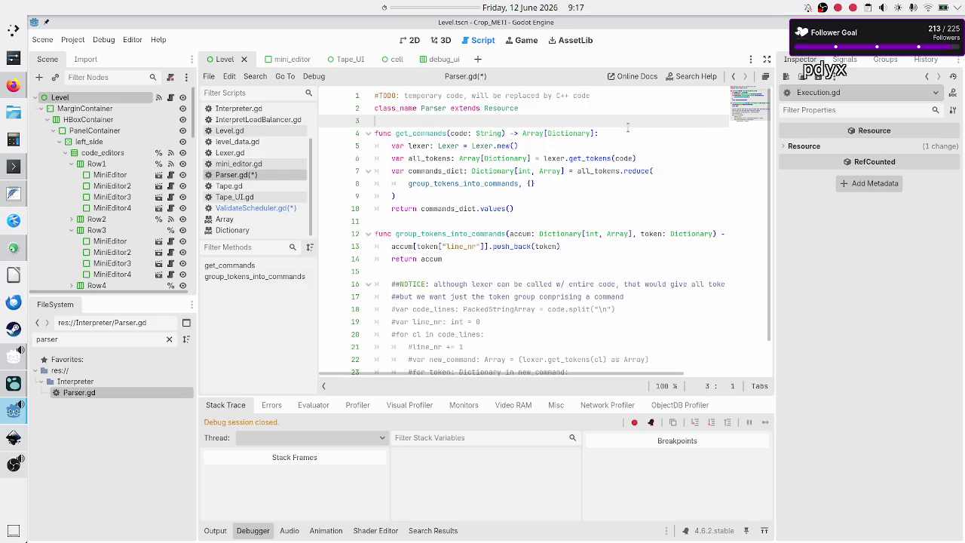
{"action": "key", "text": "Return"}
{"action": "type", "text": "#NOTICE: "}
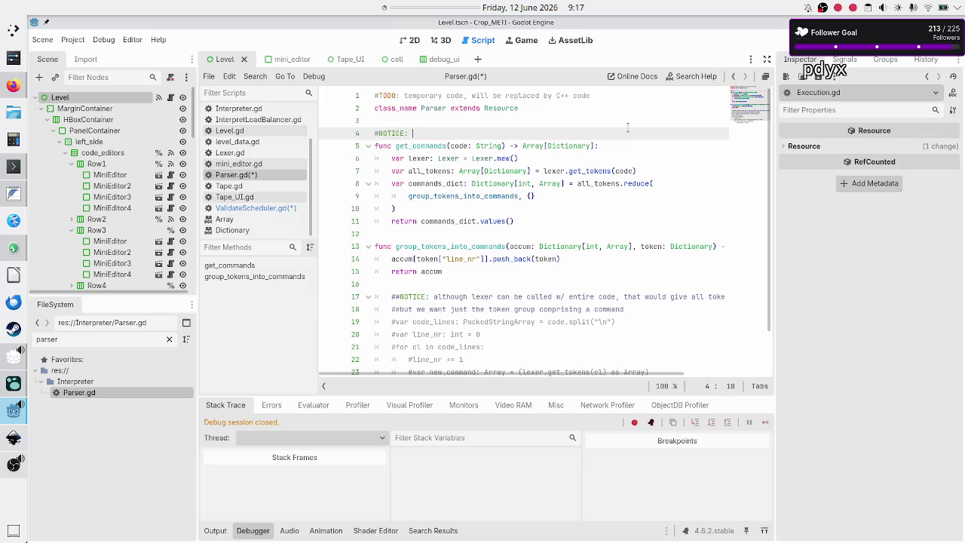
{"action": "type", "text": "assume no e"}
{"action": "type", "text": "rrors from "}
{"action": "type", "text": "lexer and par"}
{"action": "type", "text": "ser, "}
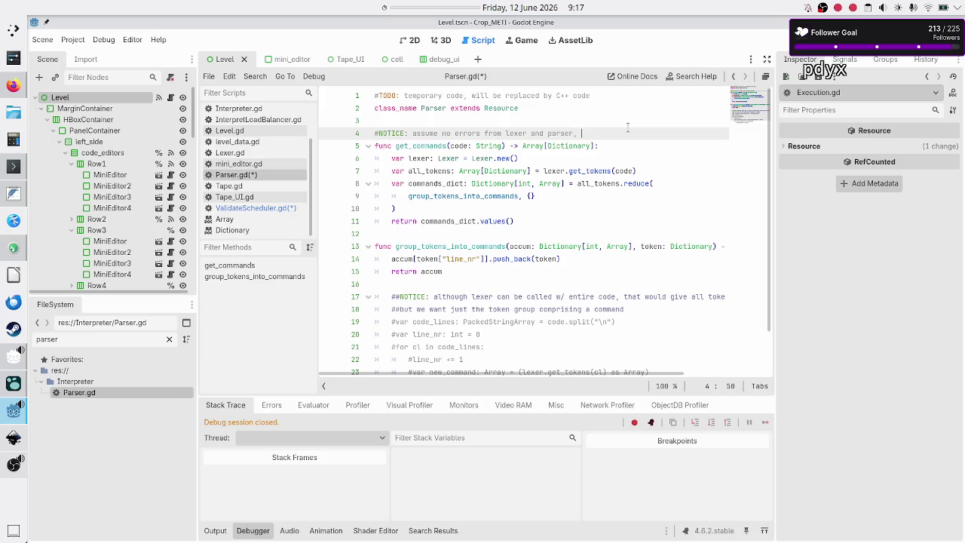
{"action": "type", "text": "give back "}
{"action": "type", "text": "t"}
{"action": "type", "text": "he commands"}
{"action": "key", "text": "BackSpace"}
{"action": "key", "text": "BackSpace"}
{"action": "key", "text": "BackSpace"}
Start a dictionary with a "commands": key before commands_dict.values() in the return line.
{"action": "key", "text": "Right"}
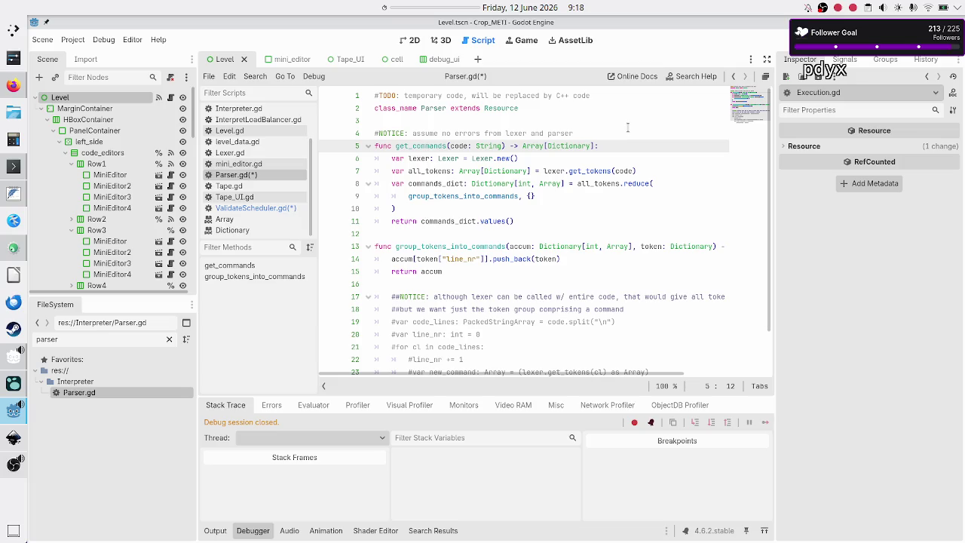
{"action": "key", "text": "Down"}
{"action": "key", "text": "Down"}
{"action": "key", "text": "Down"}
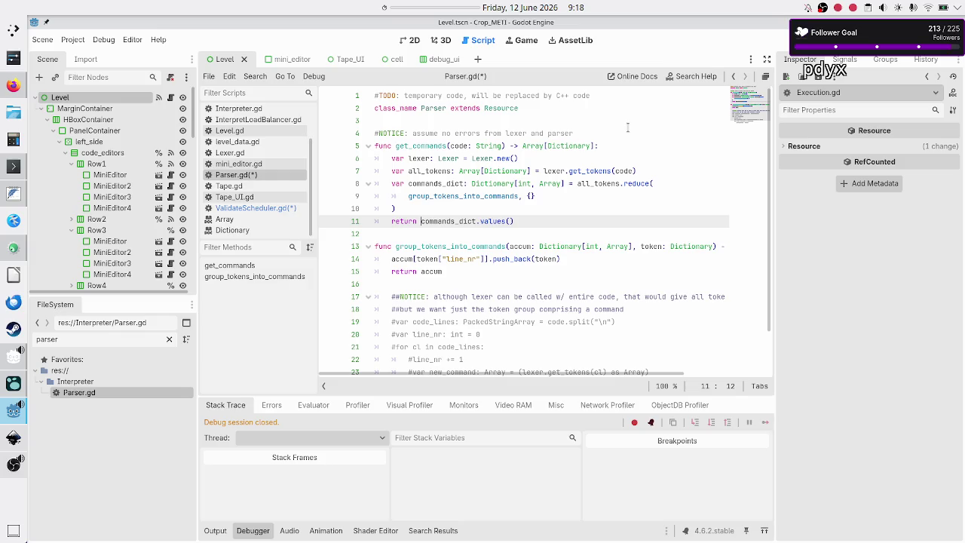
{"action": "type", "text": "{"}
{"action": "key", "text": "BackSpace"}
{"action": "type", "text": "\"\""}
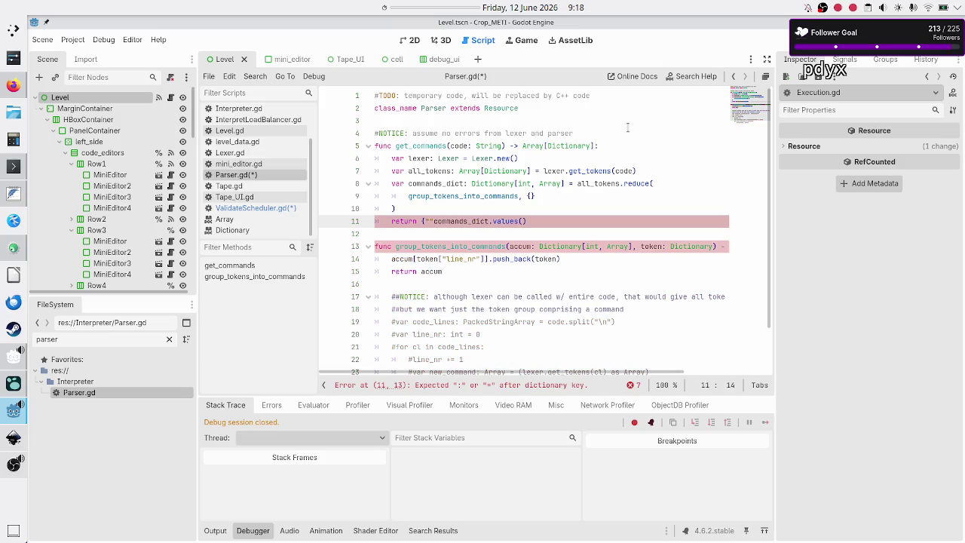
{"action": "type", "text": "command"}
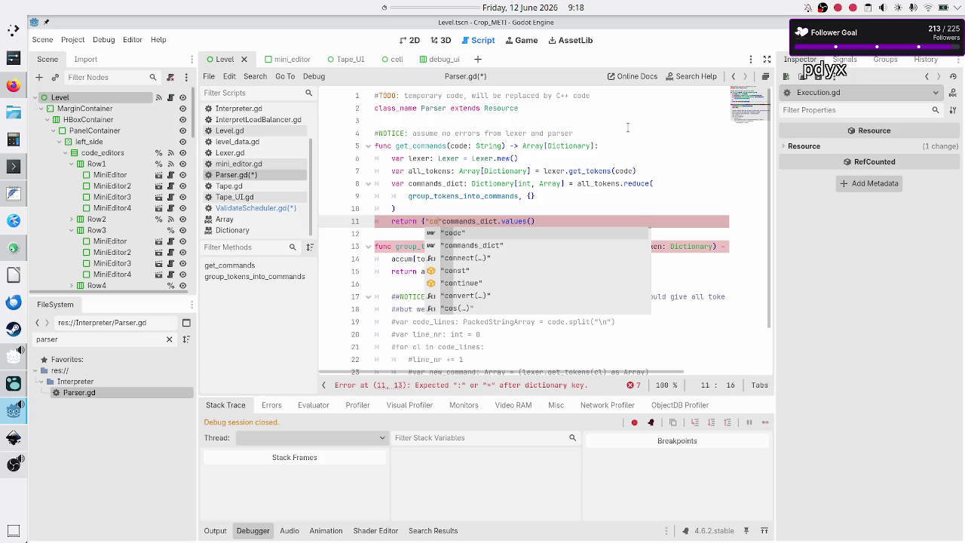
{"action": "type", "text": "s\":"}
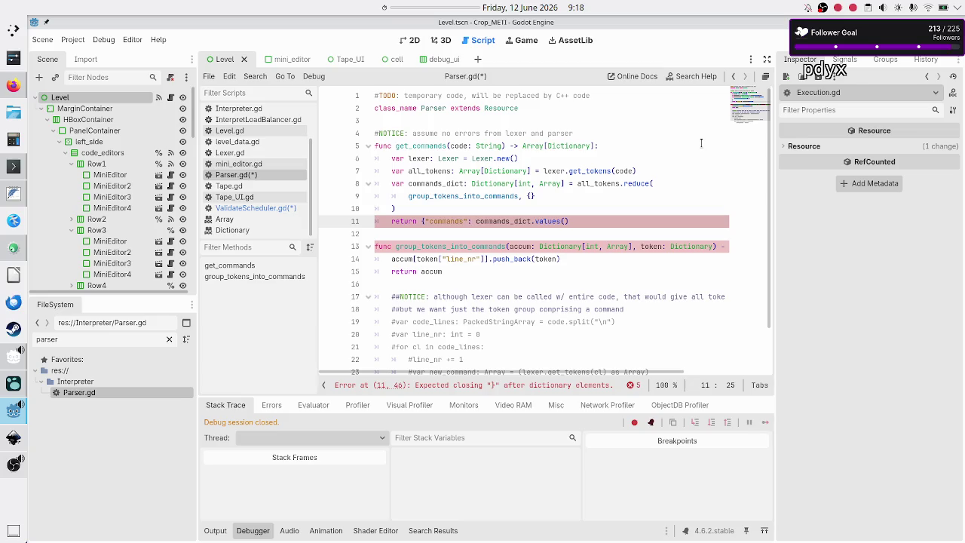
Add an "errors" key after commands_dict.values() in the return dictionary, then go to KDevelop.
{"action": "key", "text": "shift+Right"}
{"action": "key", "text": "shift+Right"}
{"action": "key", "text": "shift+Right"}
{"action": "key", "text": "shift+Right"}
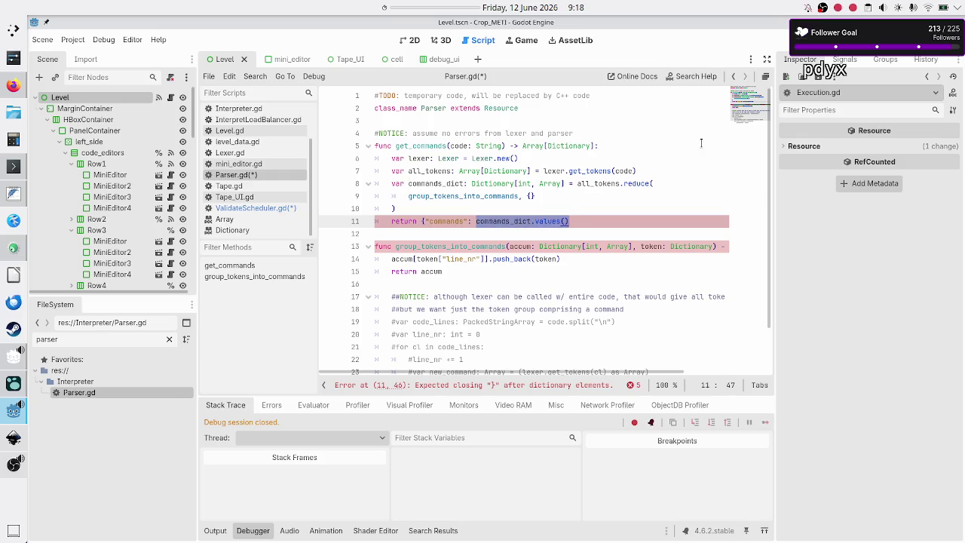
{"action": "key", "text": "Right"}
{"action": "type", "text": ", \""}
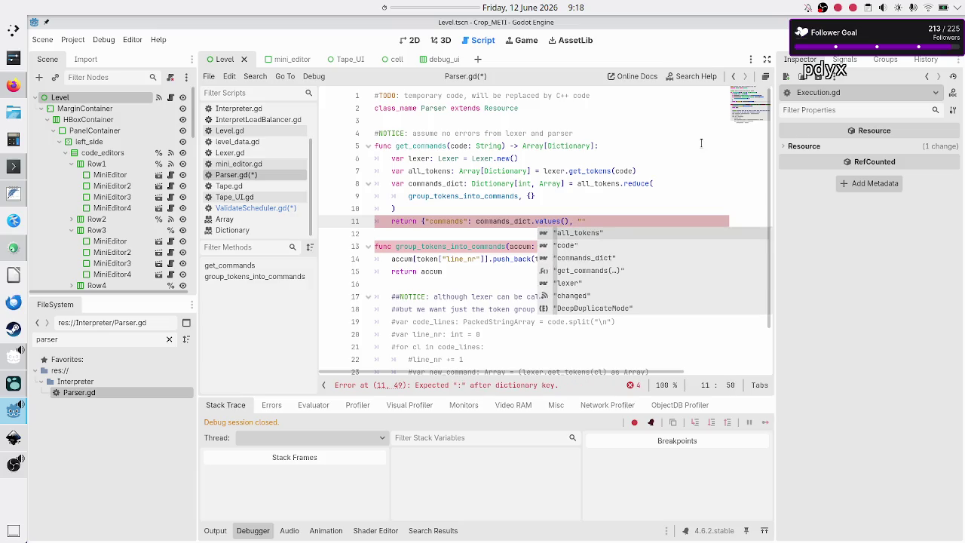
{"action": "type", "text": "errors\""}
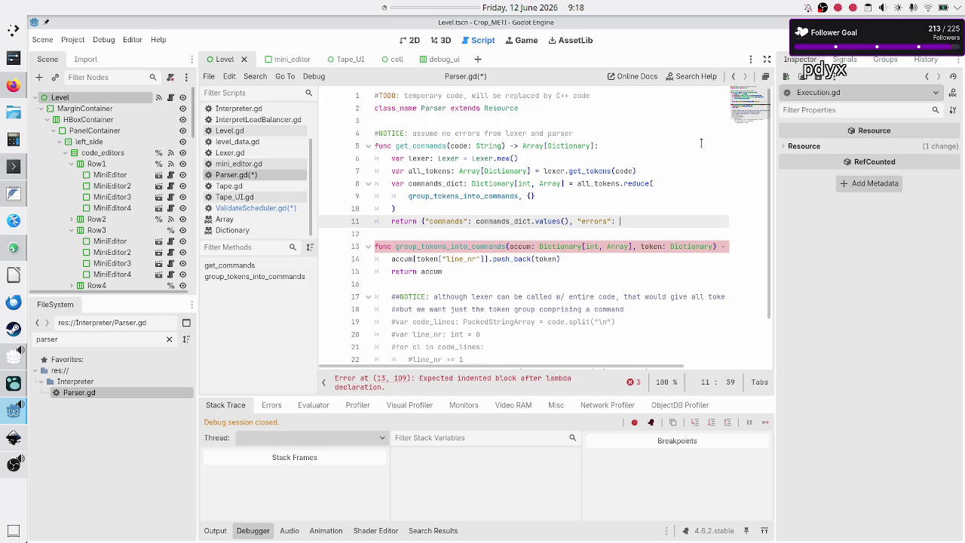
{"action": "key", "text": "alt+Tab"}
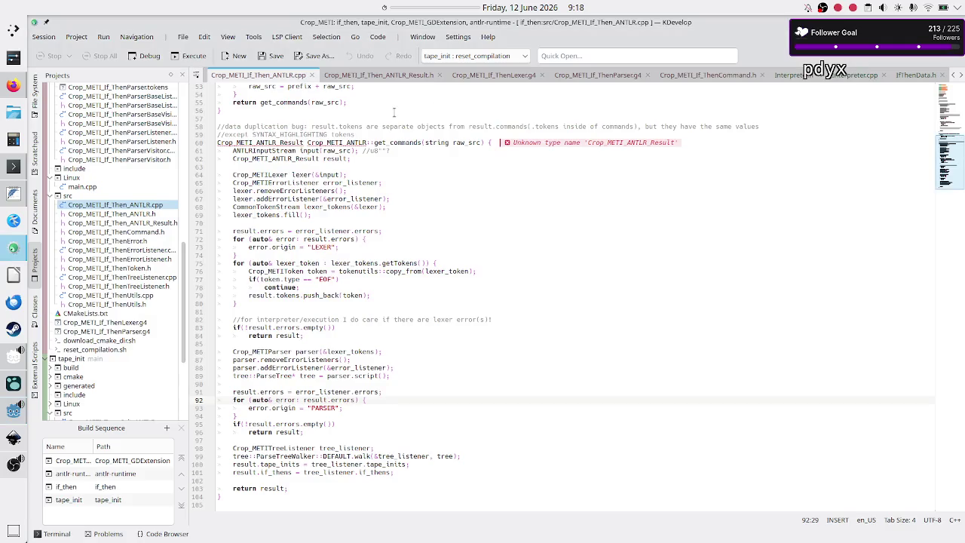
Open Crop_METI_If_ThenError.h and Crop_METI_If_Then_ANTLR_Result.h and inspect the errors and if_thens field types.
{"action": "double_click", "coordinate": [117, 242]}
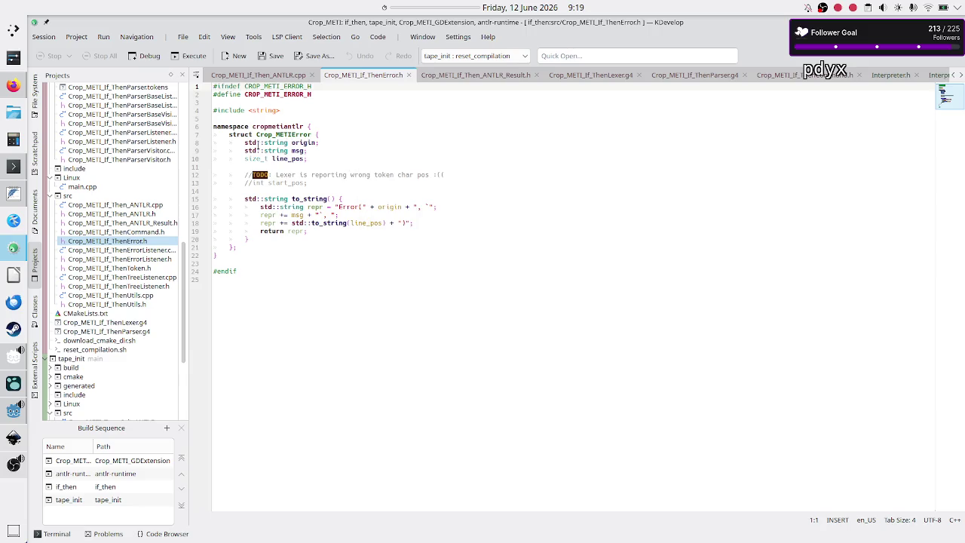
{"action": "mouse_move", "coordinate": [241, 143]}
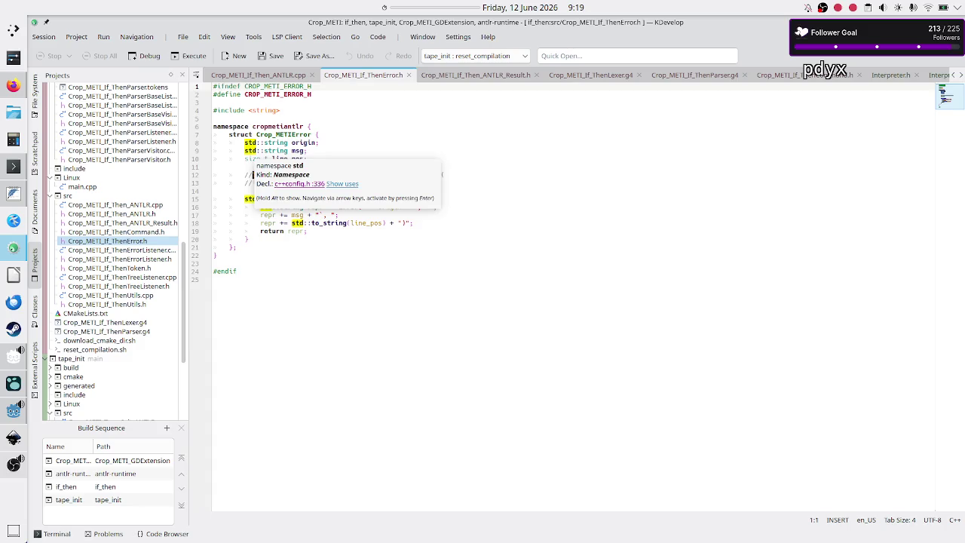
{"action": "left_click", "coordinate": [136, 223]}
{"action": "mouse_move", "coordinate": [317, 215]}
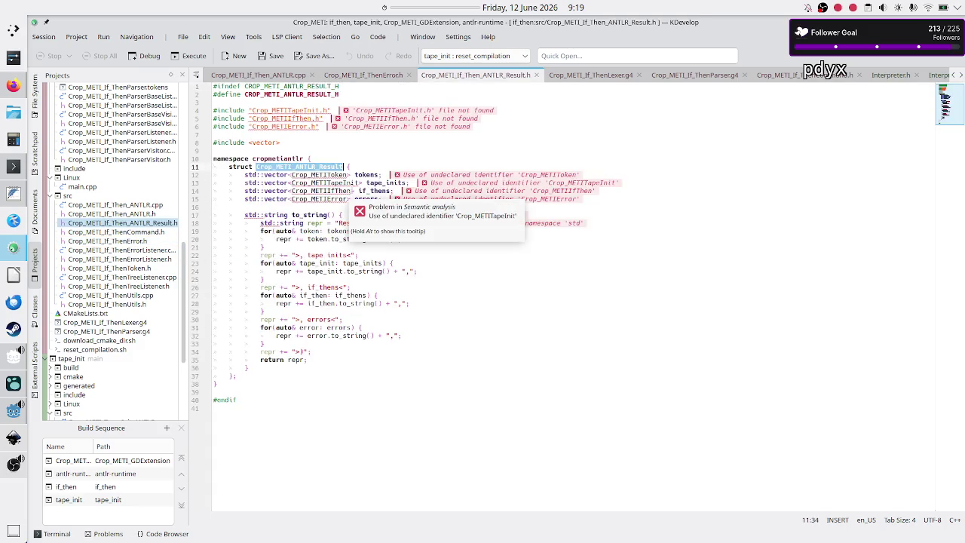
{"action": "left_click", "coordinate": [377, 199]}
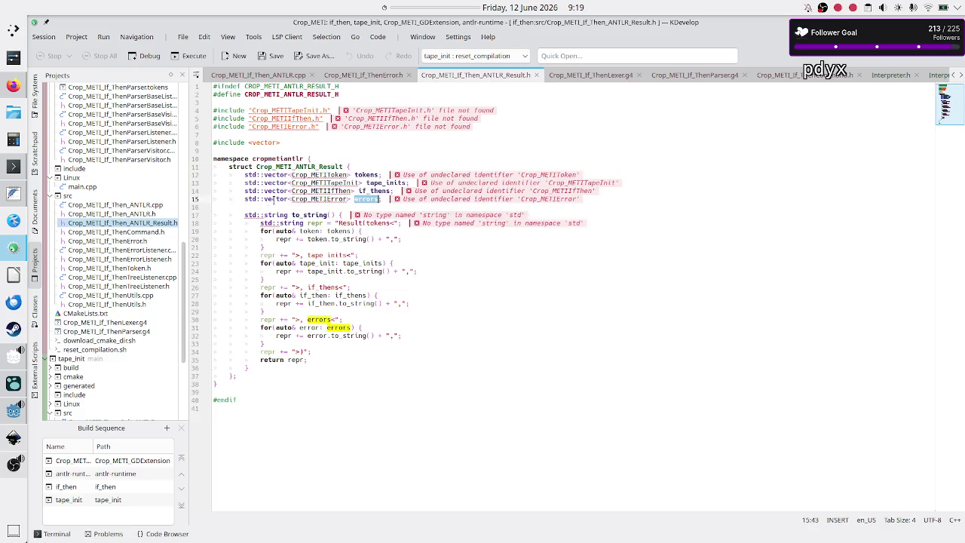
{"action": "double_click", "coordinate": [326, 199]}
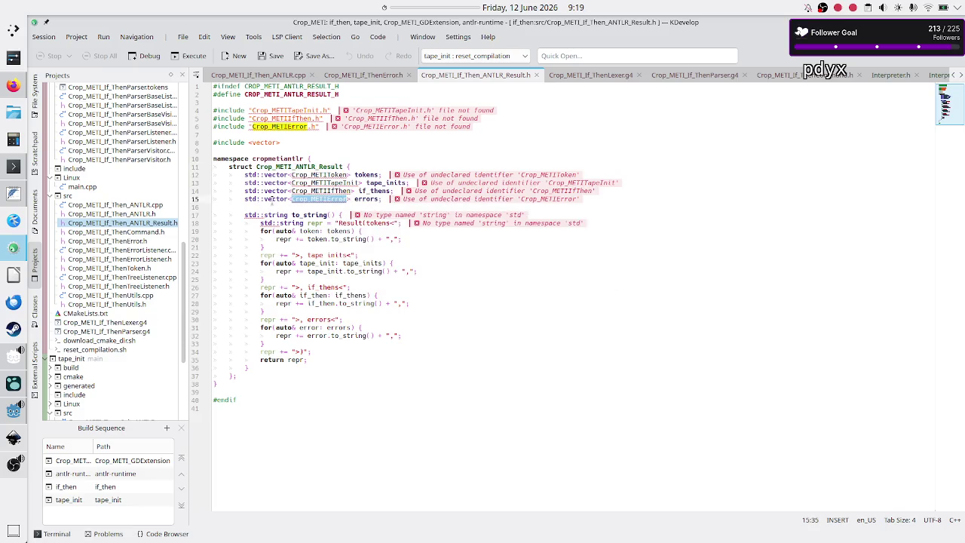
{"action": "left_click", "coordinate": [313, 191]}
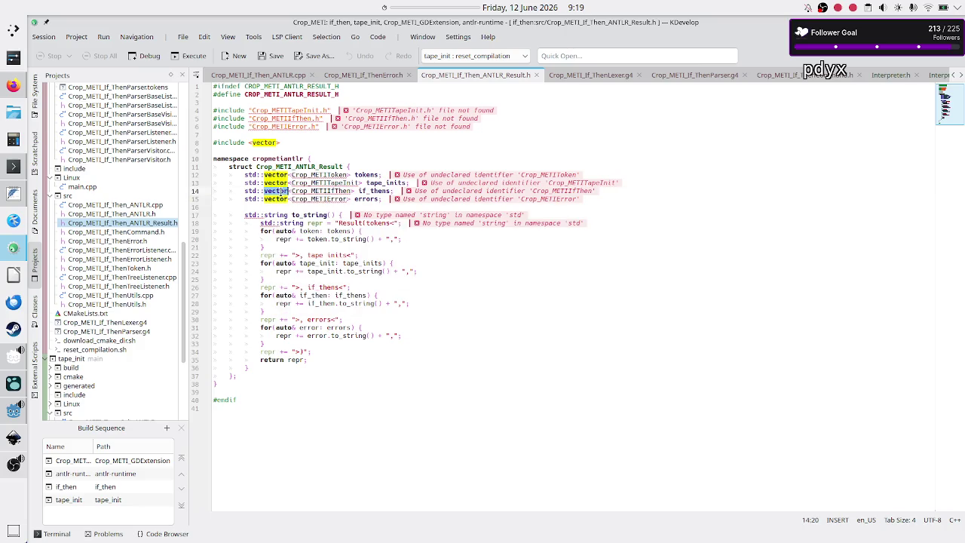
{"action": "double_click", "coordinate": [314, 191]}
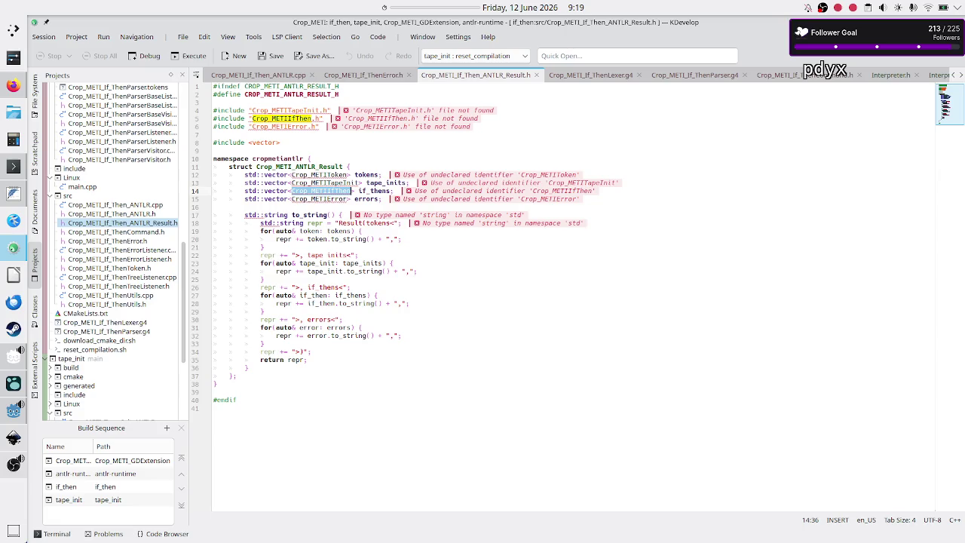
Review the error struct's origin, line_pos and msg fields, then return to Parser.gd.
{"action": "left_click", "coordinate": [135, 241]}
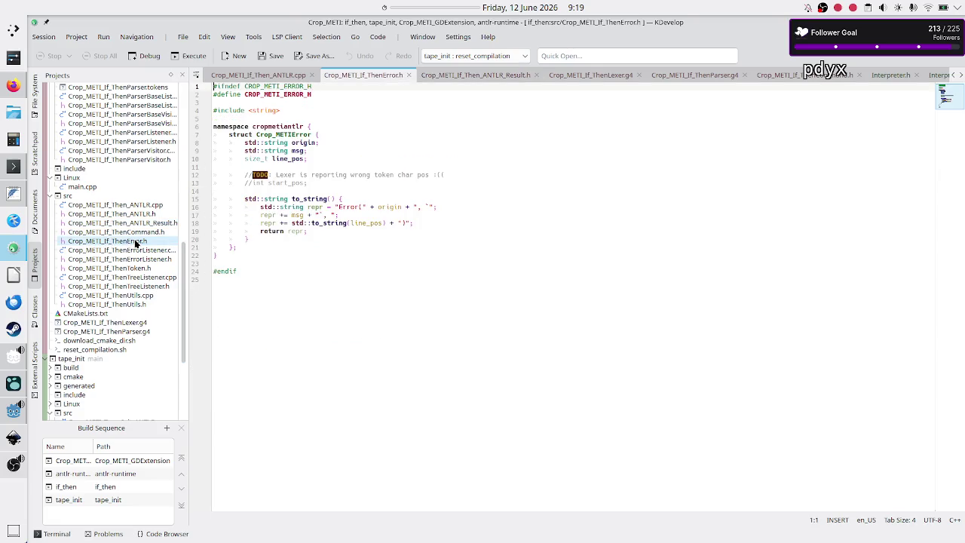
{"action": "double_click", "coordinate": [300, 142]}
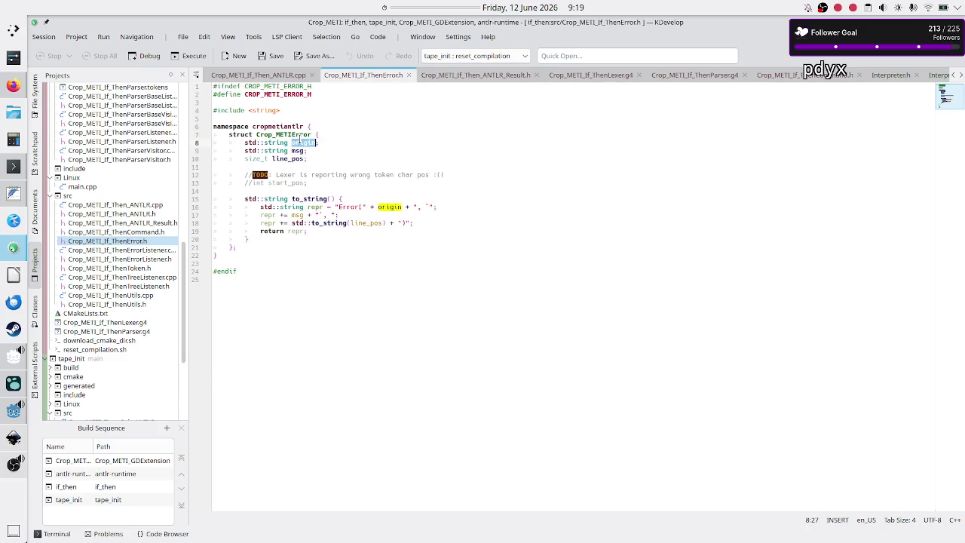
{"action": "left_click", "coordinate": [294, 158]}
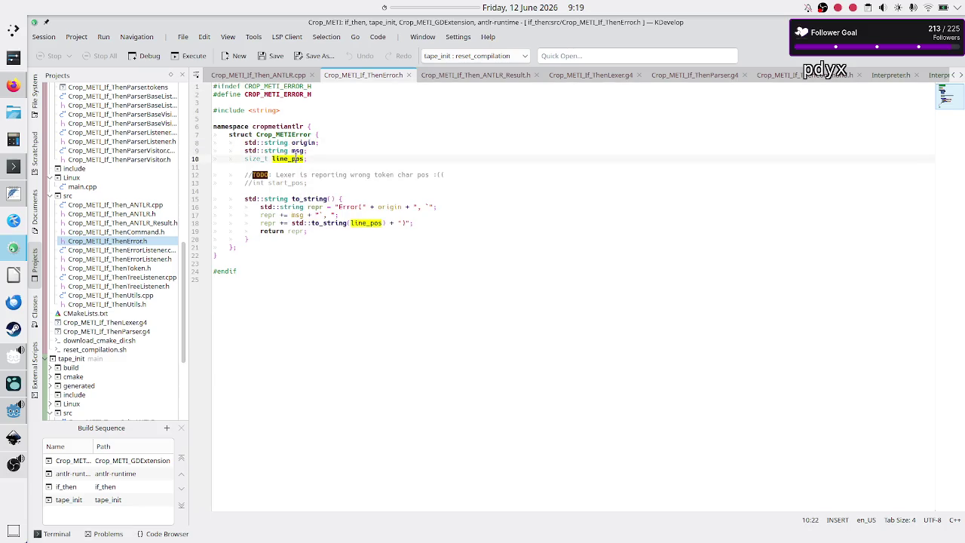
{"action": "left_click", "coordinate": [330, 152]}
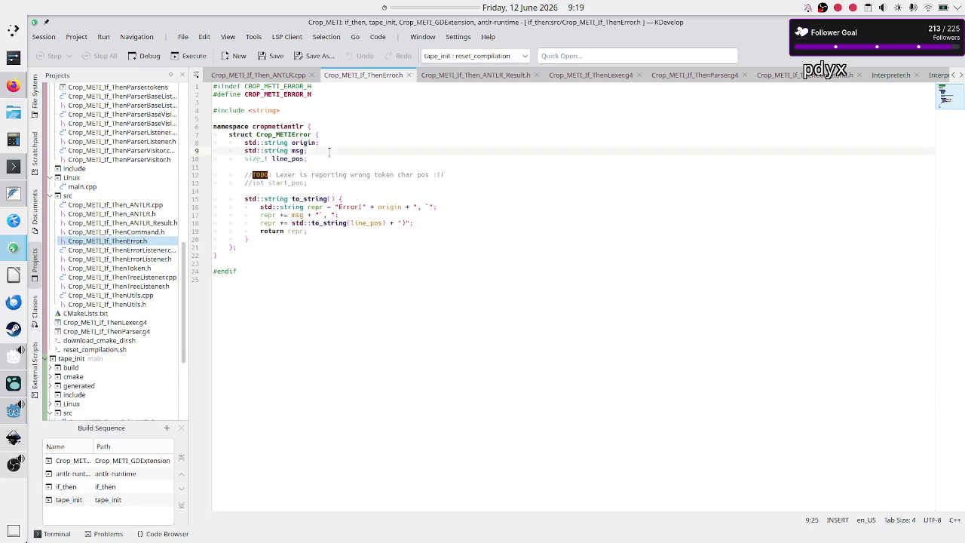
{"action": "key", "text": "alt+Tab"}
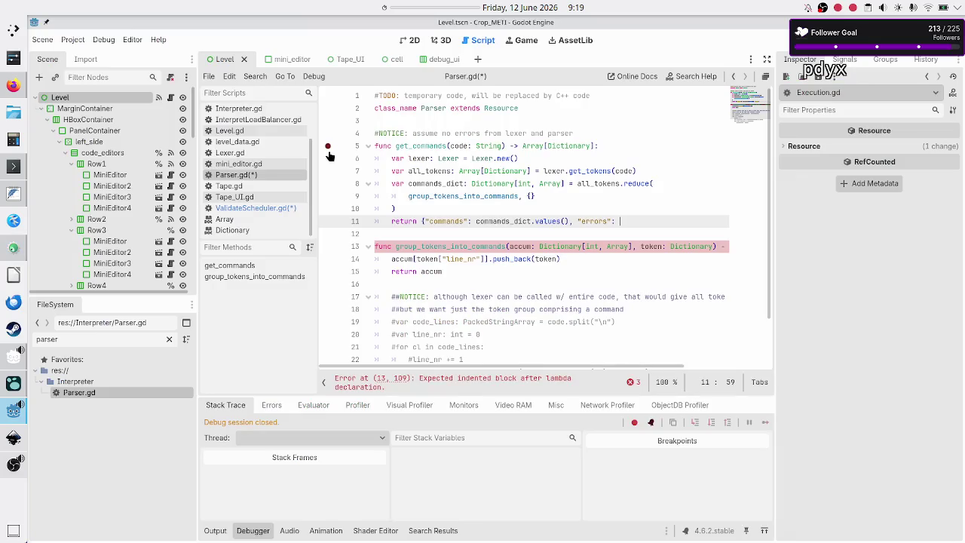
Give "errors" an empty [] value and open a new line above the return.
{"action": "type", "text": "["}
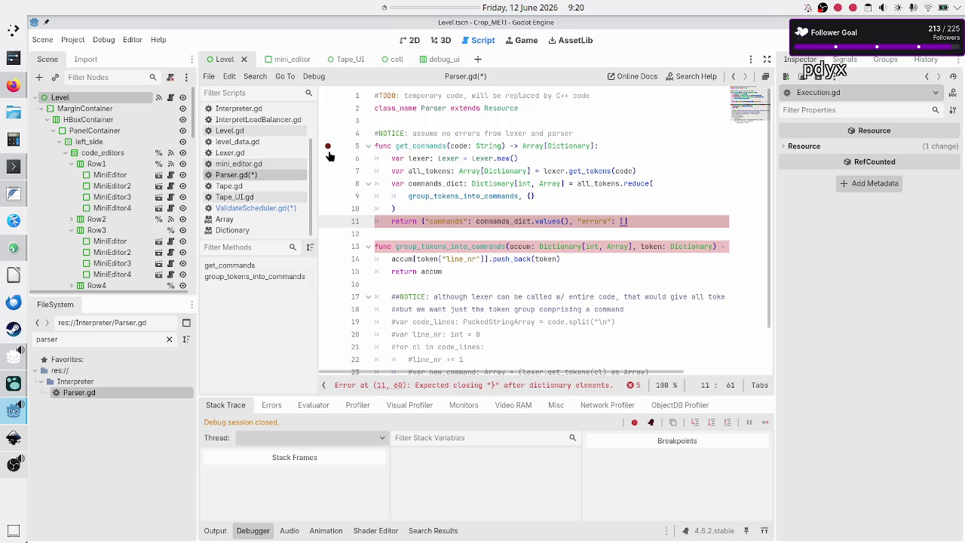
{"action": "key", "text": "Up"}
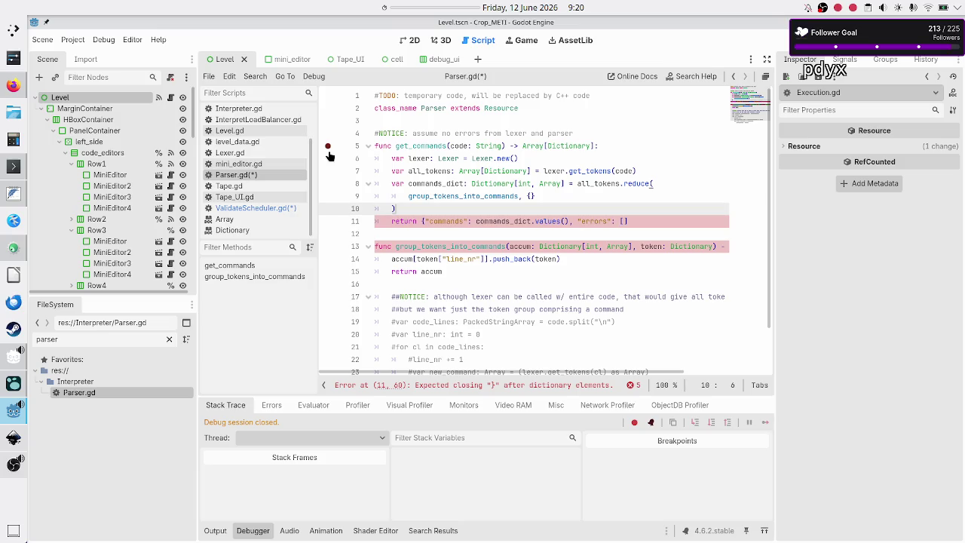
{"action": "key", "text": "Return"}
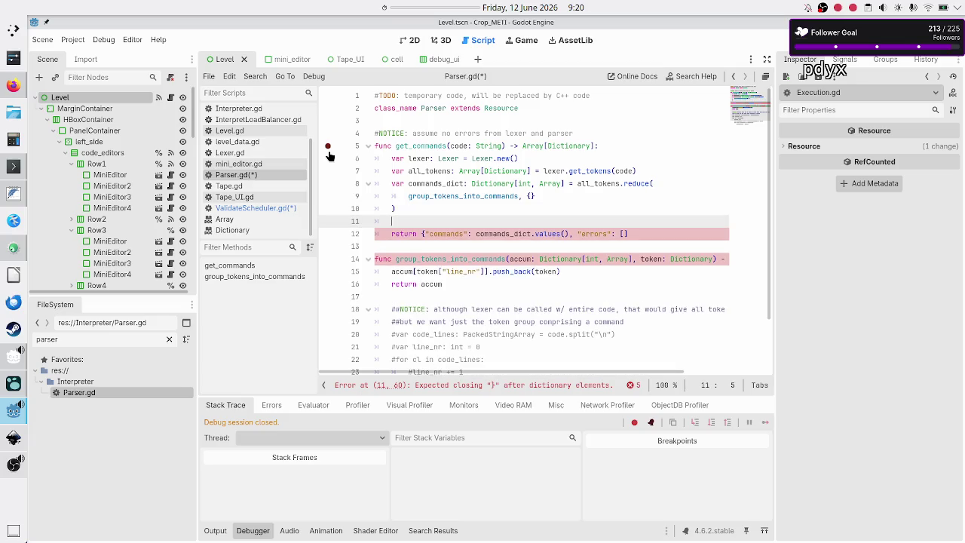
{"action": "type", "text": "#errors "}
{"action": "type", "text": "is an a"}
{"action": "type", "text": "rray of d"}
{"action": "type", "text": "icti"}
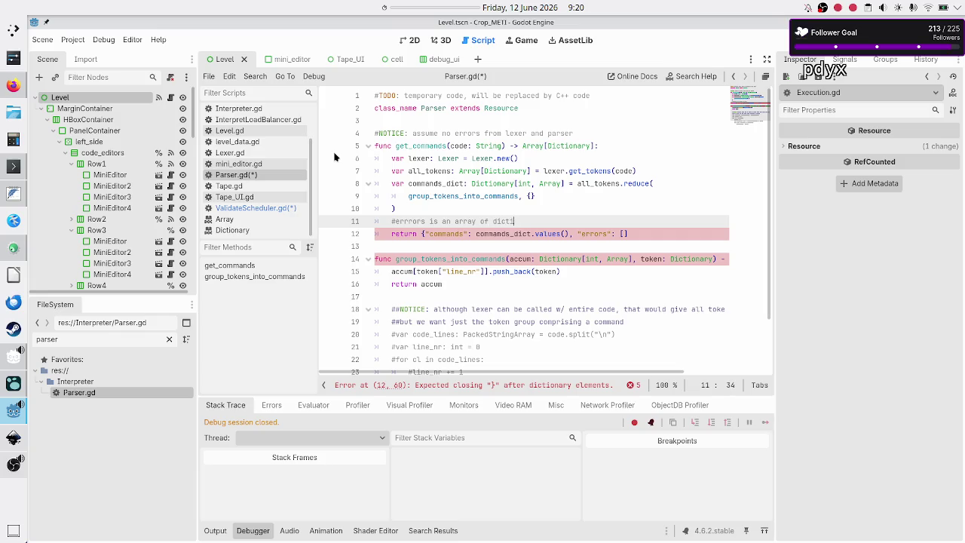
{"action": "key", "text": "ctrl+BackSpace"}
{"action": "key", "text": "ctrl+BackSpace"}
{"action": "key", "text": "ctrl+BackSpace"}
Declare 'var commands: Array[Array] = commands_dict.values()' and begin an errors variable below it.
{"action": "type", "text": "var c"}
{"action": "type", "text": "ommands: "}
{"action": "type", "text": "A"}
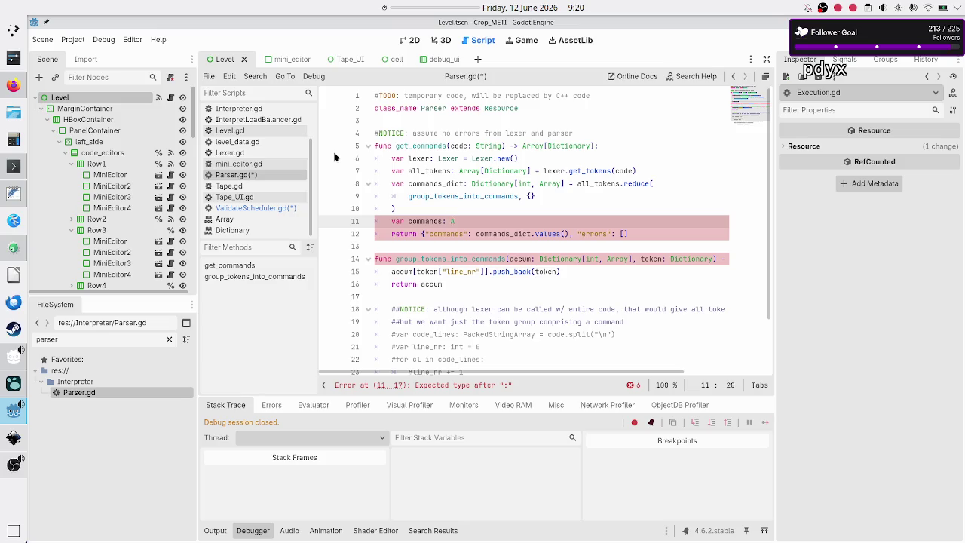
{"action": "type", "text": "rray[Array] "}
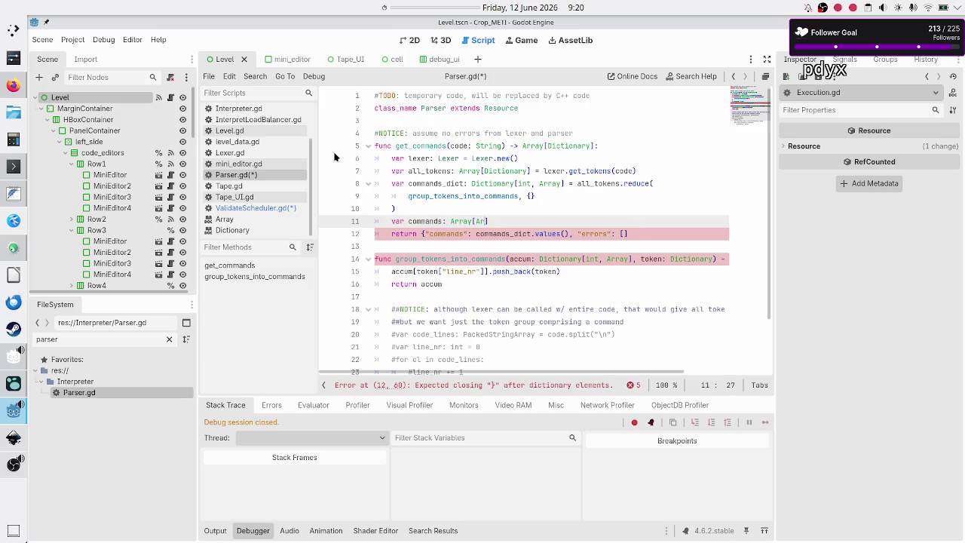
{"action": "type", "text": "= comma"}
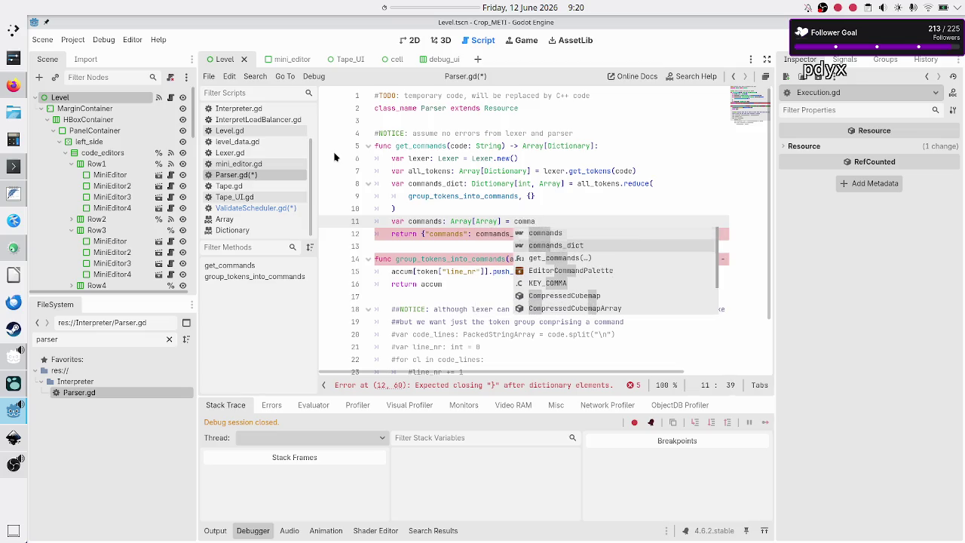
{"action": "key", "text": "Down"}
{"action": "key", "text": "Return"}
{"action": "type", "text": ".get_val"}
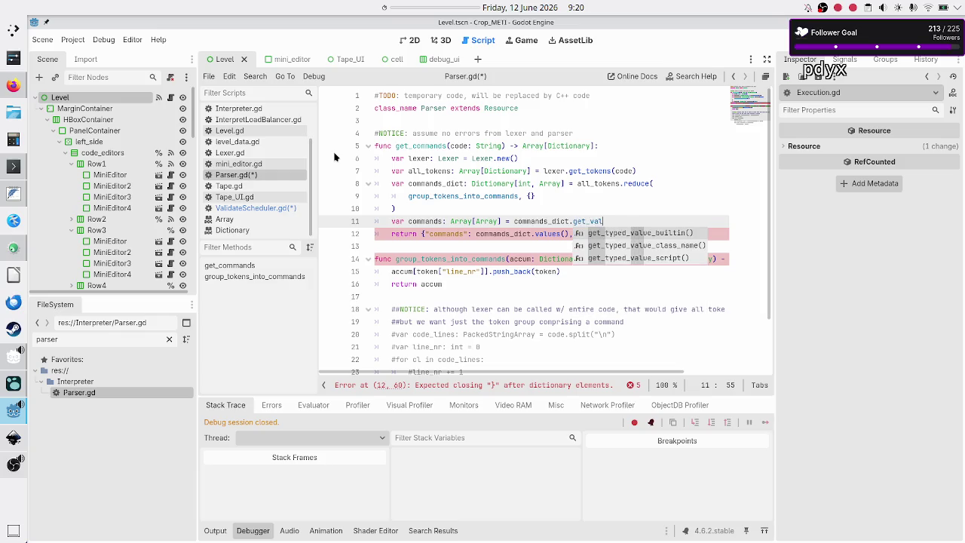
{"action": "key", "text": "BackSpace"}
{"action": "key", "text": "BackSpace"}
{"action": "key", "text": "BackSpace"}
{"action": "type", "text": "val"}
{"action": "key", "text": "Return"}
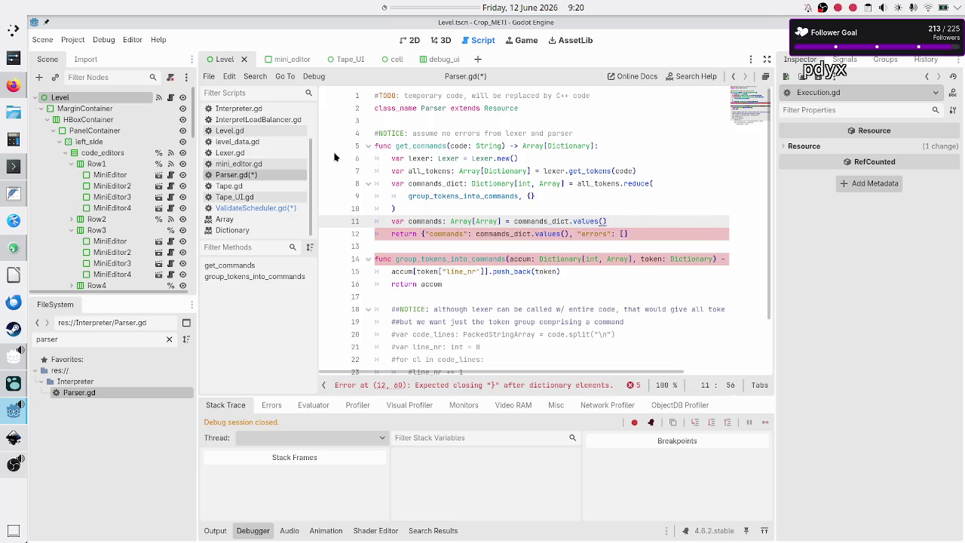
{"action": "key", "text": "Return"}
{"action": "type", "text": "var errors: A"}
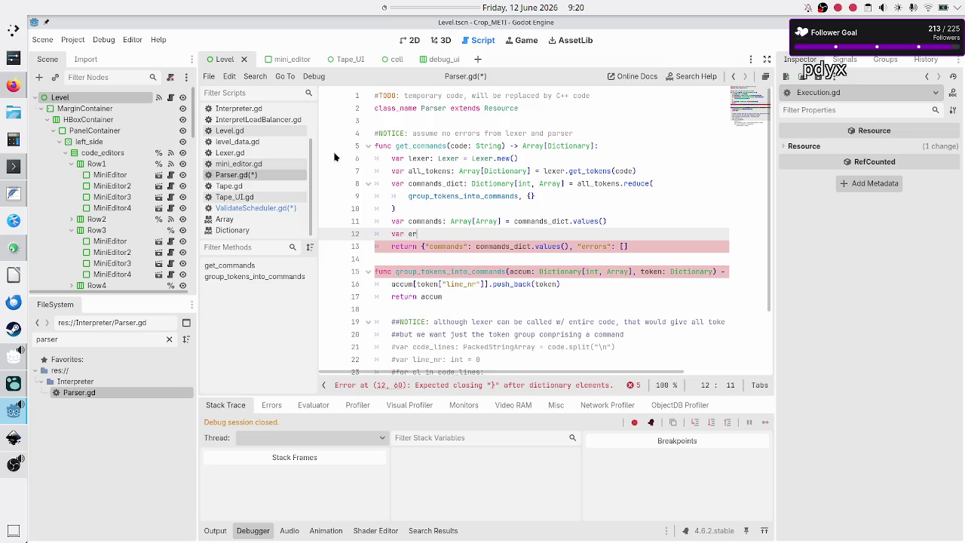
{"action": "type", "text": "rra"}
{"action": "type", "text": "y["}
Complete the declaration 'var errors: Array[Dictionary] = []'.
{"action": "key", "text": "Up"}
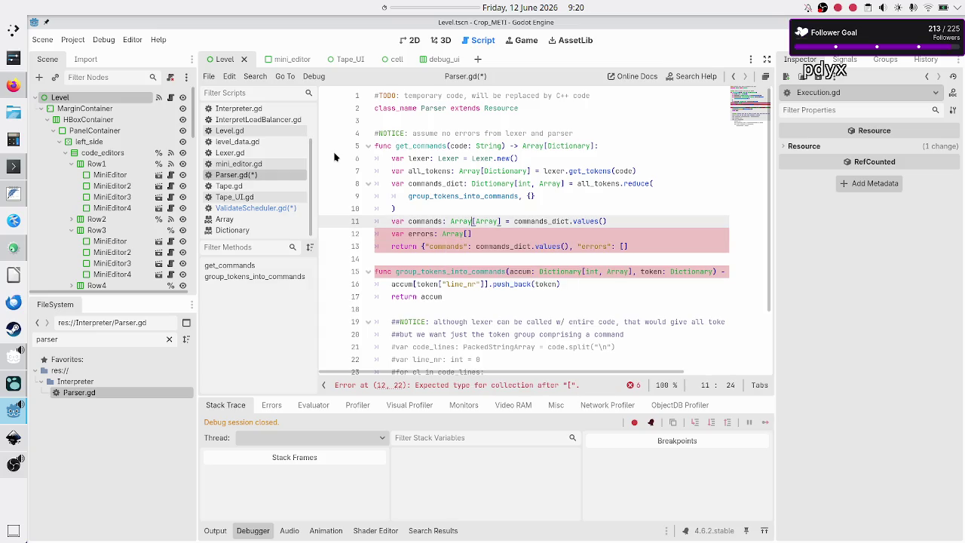
{"action": "key", "text": "Down"}
{"action": "type", "text": "Dictionary] = []"}
Move the #NOTICE comment from above get_commands to below the commands variable.
{"action": "key", "text": "Up"}
{"action": "key", "text": "Up"}
{"action": "key", "text": "Up"}
{"action": "key", "text": "Down"}
{"action": "key", "text": "shift+End"}
{"action": "key", "text": "ctrl+c"}
{"action": "key", "text": "BackSpace"}
{"action": "key", "text": "BackSpace"}
{"action": "key", "text": "Down"}
{"action": "key", "text": "Down"}
{"action": "key", "text": "Down"}
{"action": "key", "text": "End"}
{"action": "key", "text": "Return"}
{"action": "key", "text": "ctrl+v"}
{"action": "key", "text": "Right"}
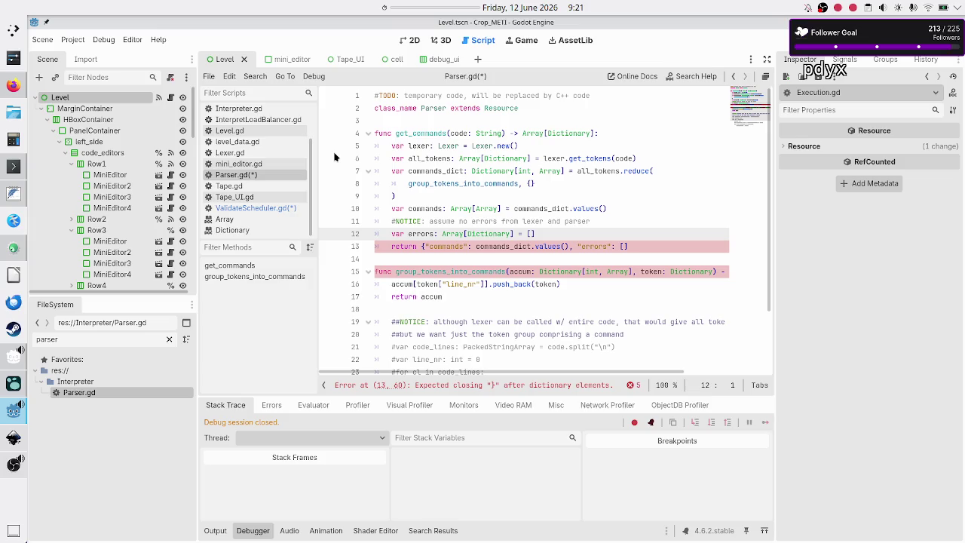
Change the return statement to {"commands": commands, "errors": errors}.
{"action": "key", "text": "Down"}
{"action": "key", "text": "ctrl+Right"}
{"action": "key", "text": "ctrl+Right"}
{"action": "key", "text": "ctrl+Right"}
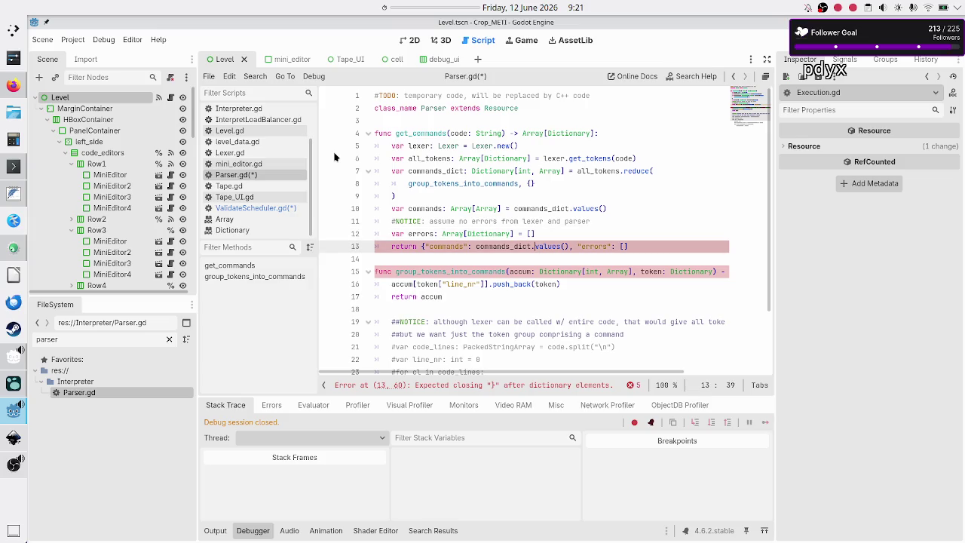
{"action": "key", "text": "BackSpace"}
{"action": "key", "text": "BackSpace"}
{"action": "key", "text": "BackSpace"}
{"action": "type", "text": "commands"}
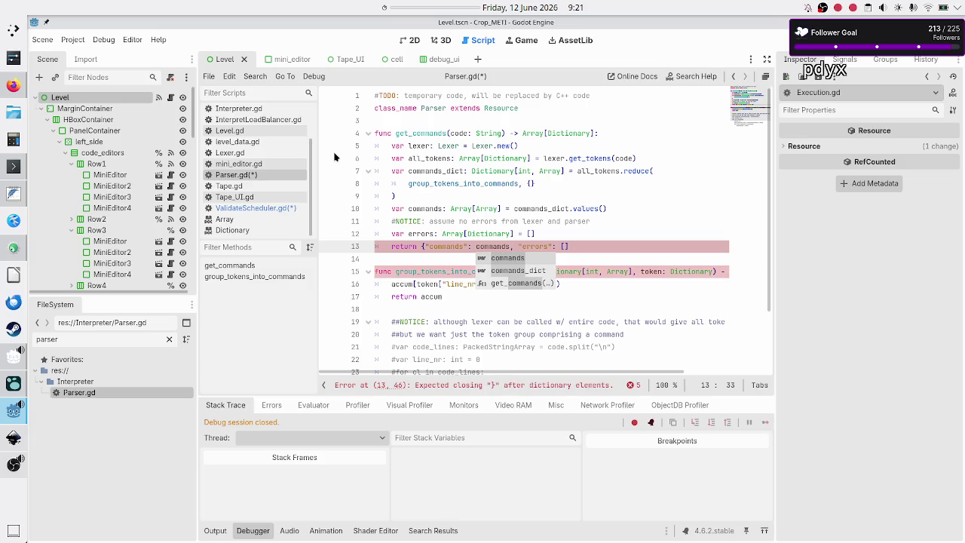
{"action": "key", "text": "Escape"}
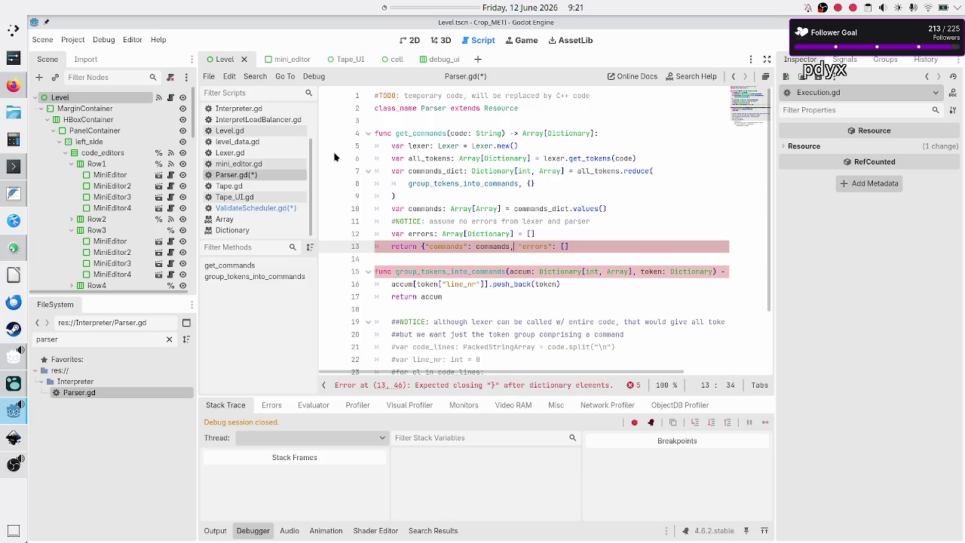
{"action": "key", "text": "ctrl+Right"}
{"action": "key", "text": "ctrl+Right"}
{"action": "key", "text": "BackSpace"}
{"action": "key", "text": "BackSpace"}
{"action": "type", "text": "errors"}
{"action": "type", "text": "}"}
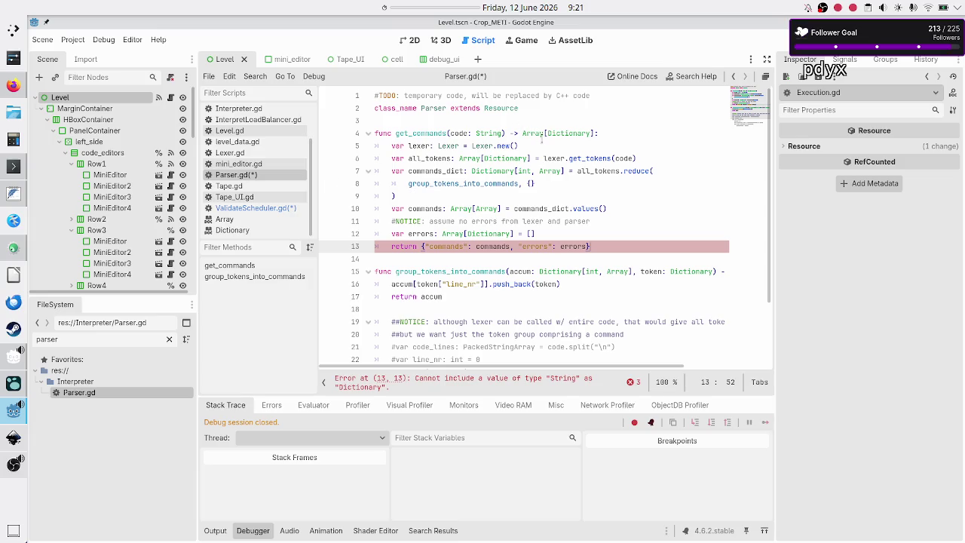
{"action": "double_click", "coordinate": [570, 134]}
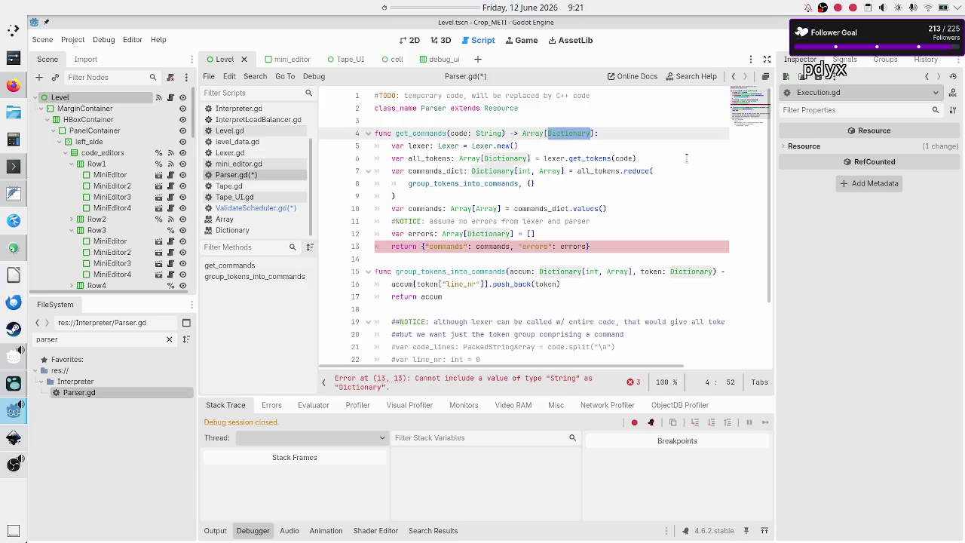
Change get_commands' return type to Dictionary[String, Array] and save Parser.gd.
{"action": "key", "text": "Right"}
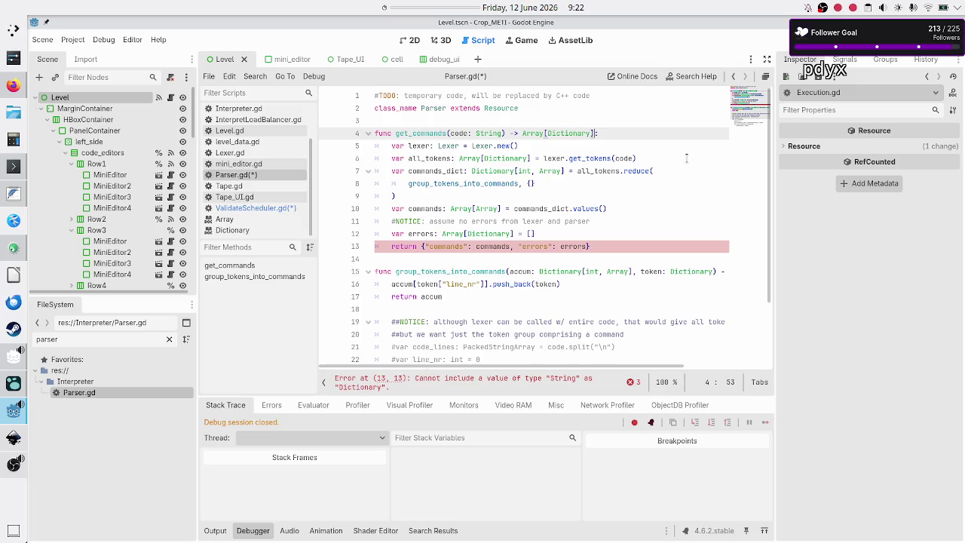
{"action": "key", "text": "BackSpace"}
{"action": "key", "text": "BackSpace"}
{"action": "key", "text": "BackSpace"}
{"action": "type", "text": "ictionary"}
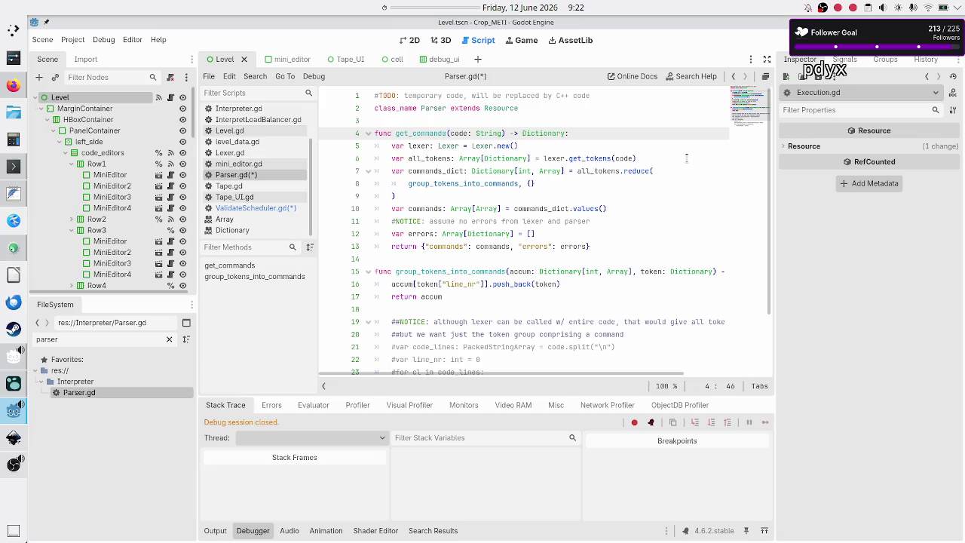
{"action": "type", "text": "[String"}
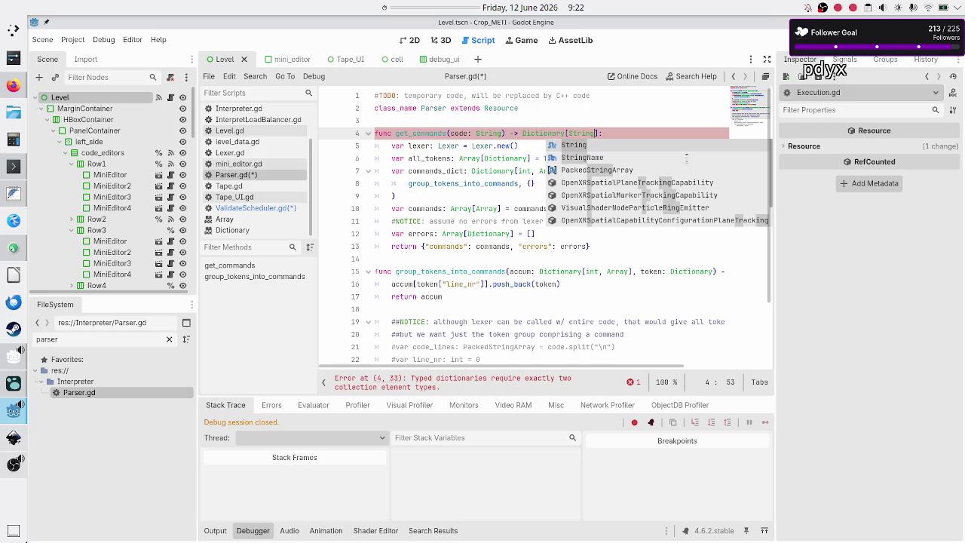
{"action": "type", "text": ", "}
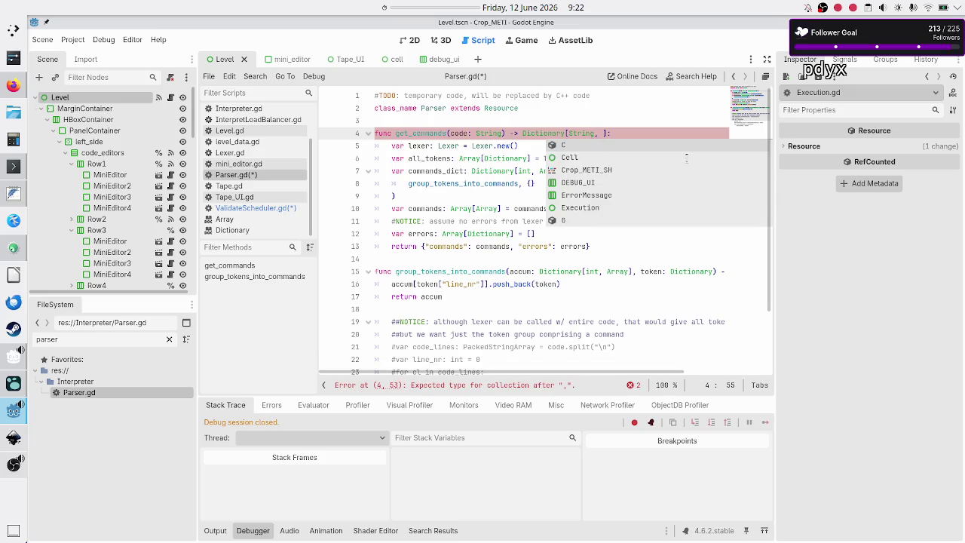
{"action": "type", "text": "Array"}
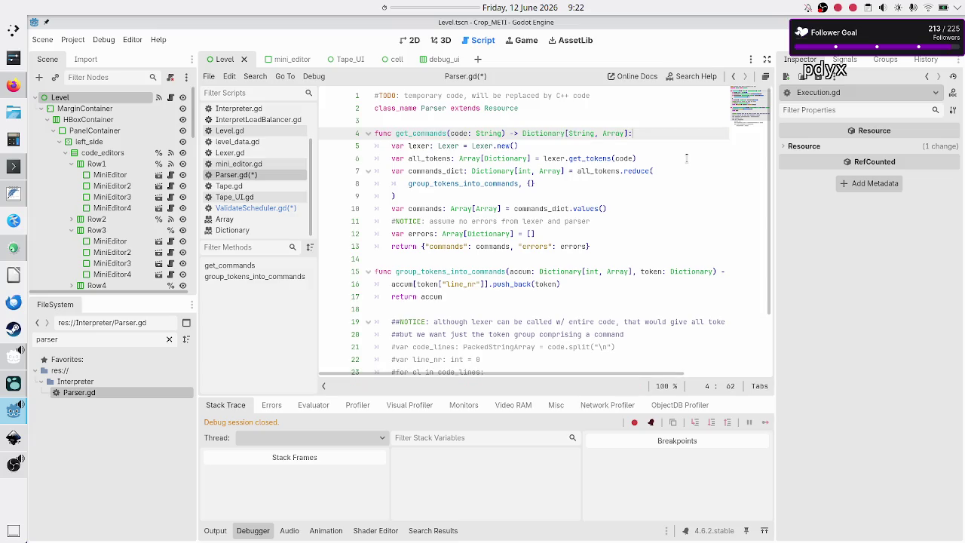
{"action": "key", "text": "Down"}
{"action": "key", "text": "Down"}
{"action": "key", "text": "Down"}
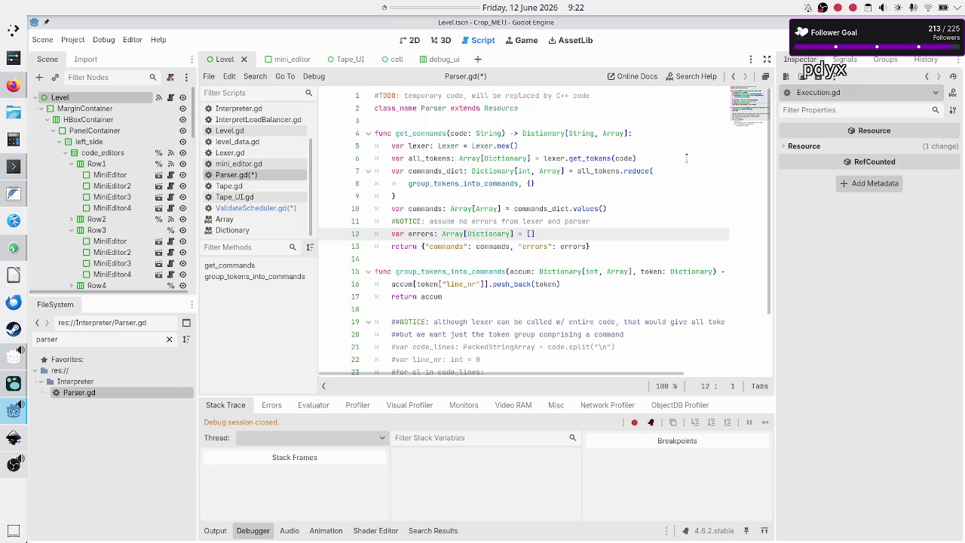
{"action": "key", "text": "Down"}
{"action": "key", "text": "Down"}
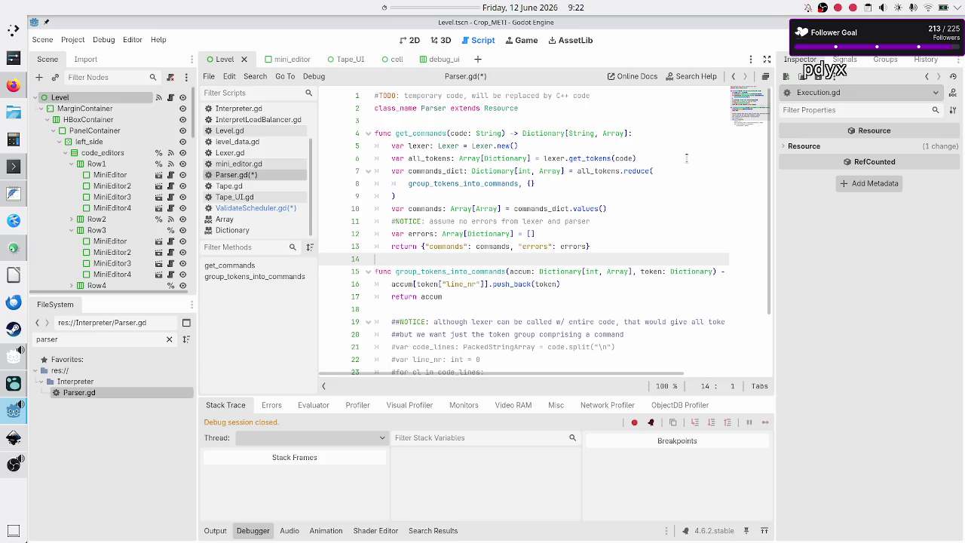
{"action": "key", "text": "ctrl+s"}
Check the "errors" key and variable on line 13, then open Lexer.gd from the script list.
{"action": "double_click", "coordinate": [534, 246]}
{"action": "double_click", "coordinate": [581, 247]}
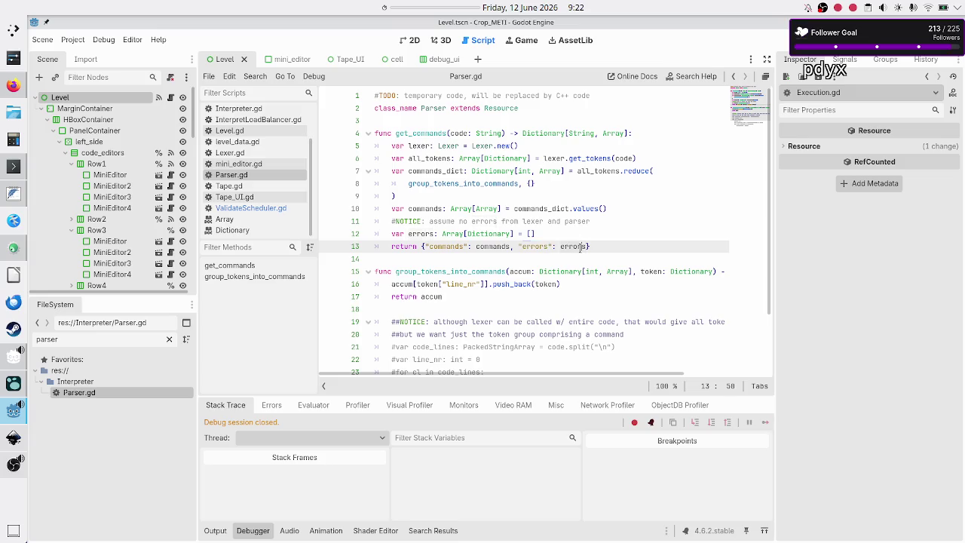
{"action": "left_click", "coordinate": [582, 246]}
{"action": "double_click", "coordinate": [589, 96]}
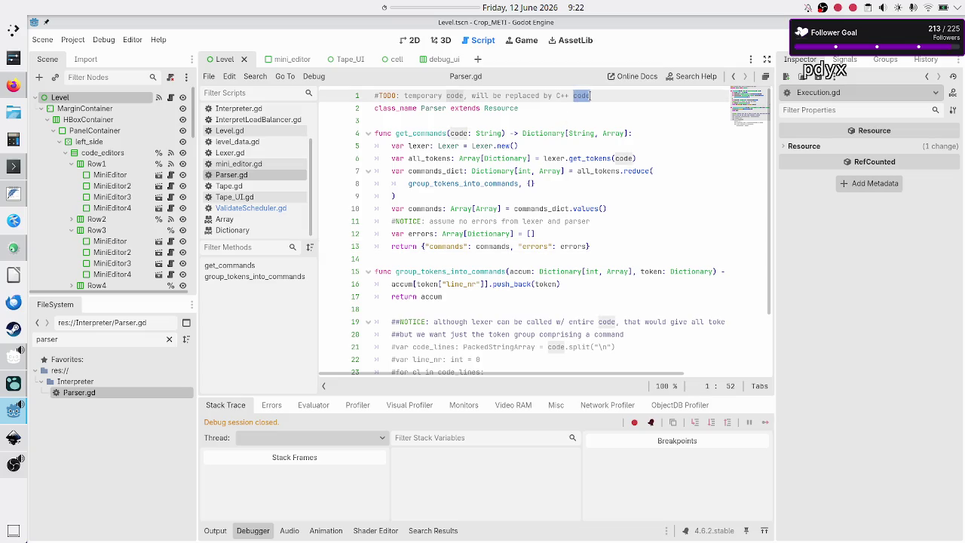
{"action": "left_click", "coordinate": [607, 96]}
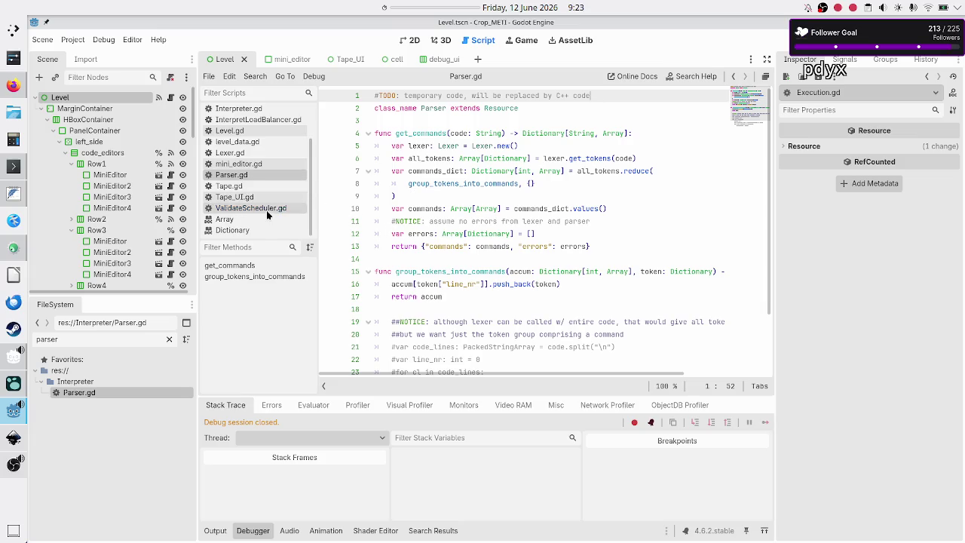
{"action": "left_click", "coordinate": [245, 154]}
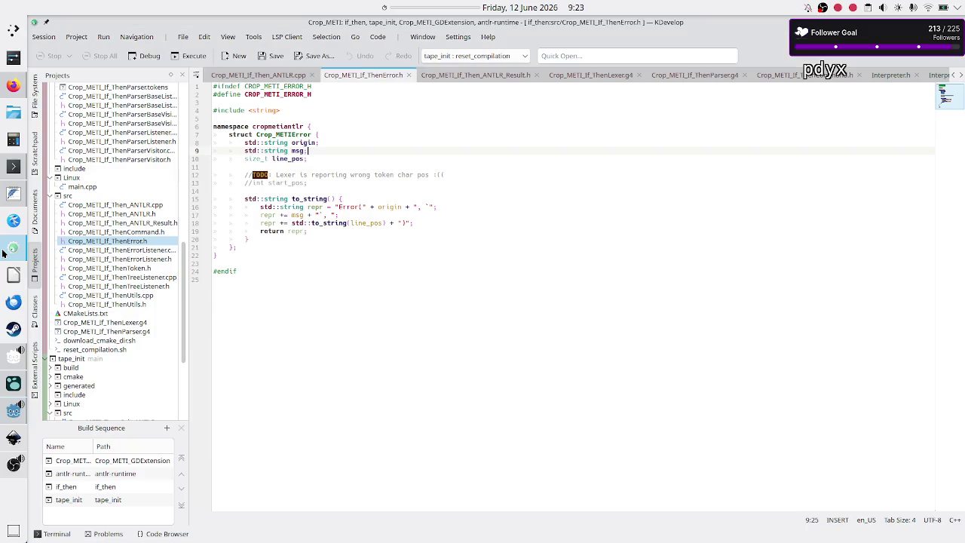
In KDevelop, open Crop_METI_If_Then_ANTLR.cpp from the Projects tree and find get_tokens.
{"action": "left_click", "coordinate": [10, 245]}
{"action": "scroll", "coordinate": [111, 210], "scroll_direction": "up", "scroll_amount": 10}
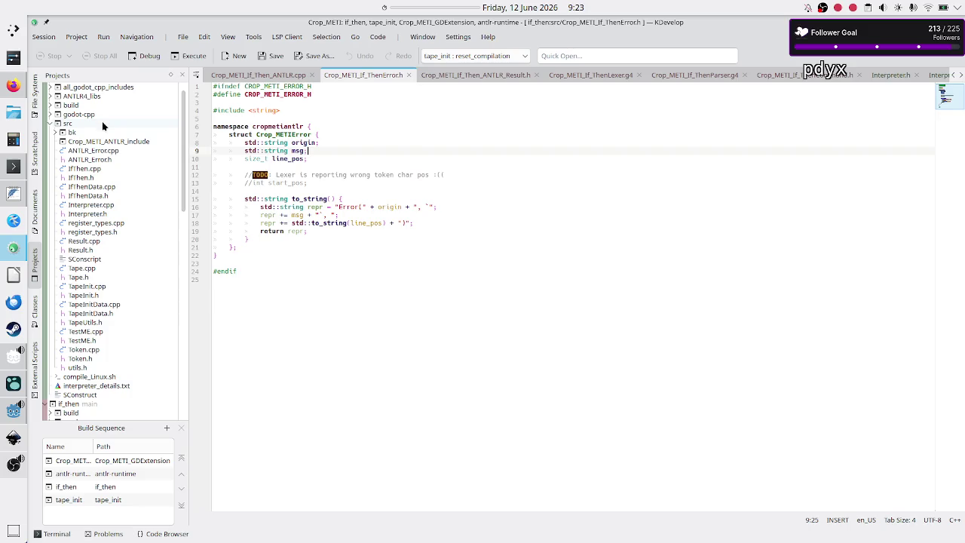
{"action": "scroll", "coordinate": [93, 157], "scroll_direction": "down", "scroll_amount": 11}
{"action": "scroll", "coordinate": [96, 162], "scroll_direction": "down", "scroll_amount": 1}
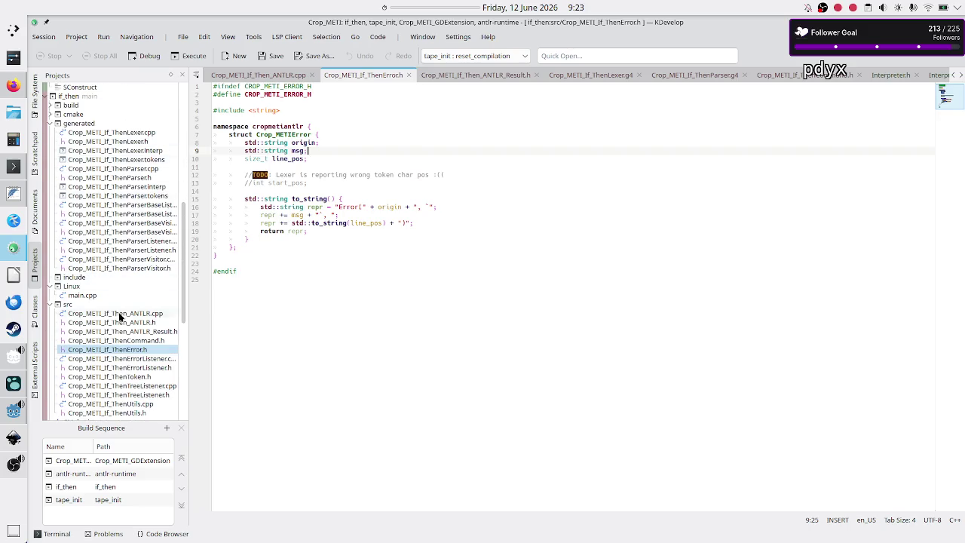
{"action": "mouse_move", "coordinate": [128, 344]}
{"action": "scroll", "coordinate": [128, 345], "scroll_direction": "down", "scroll_amount": 1}
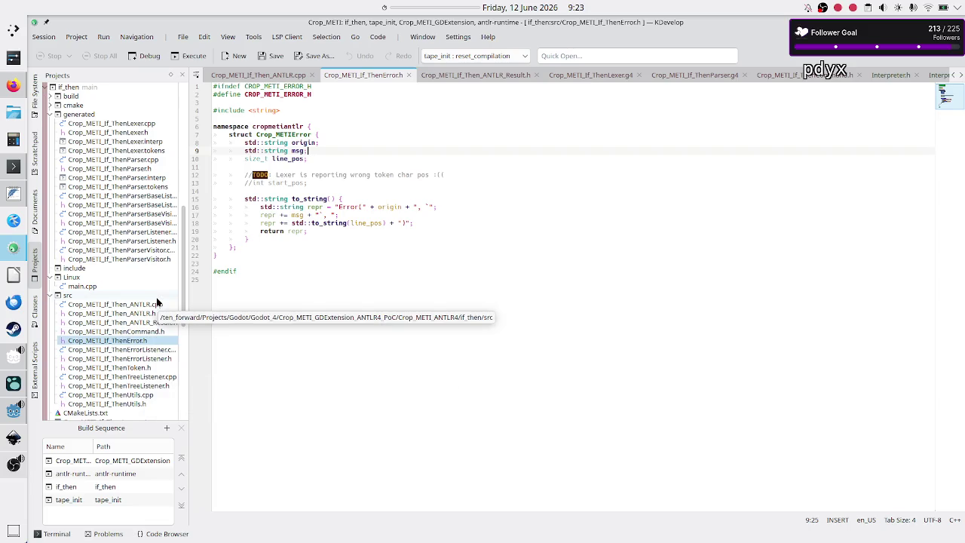
{"action": "left_click", "coordinate": [155, 305]}
{"action": "mouse_move", "coordinate": [409, 149]}
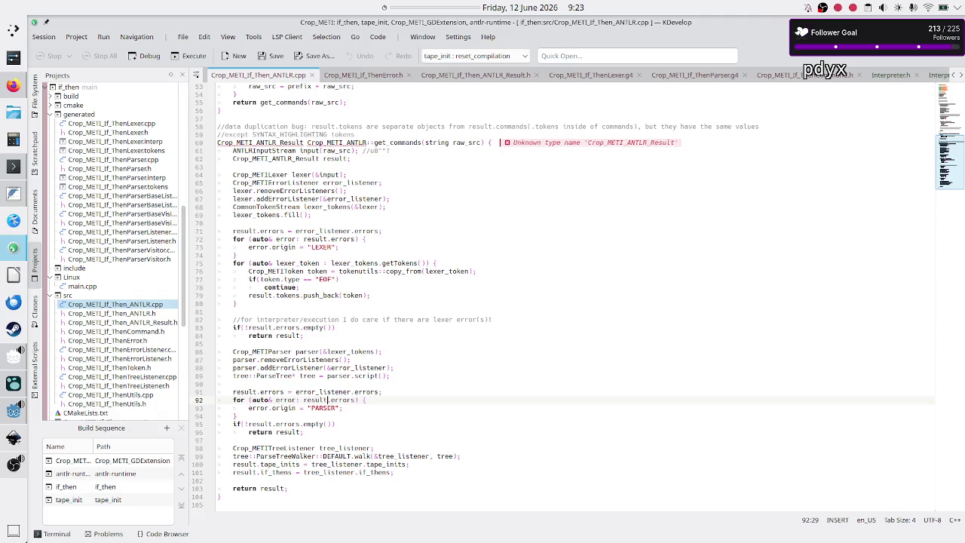
{"action": "scroll", "coordinate": [398, 164], "scroll_direction": "up", "scroll_amount": 10}
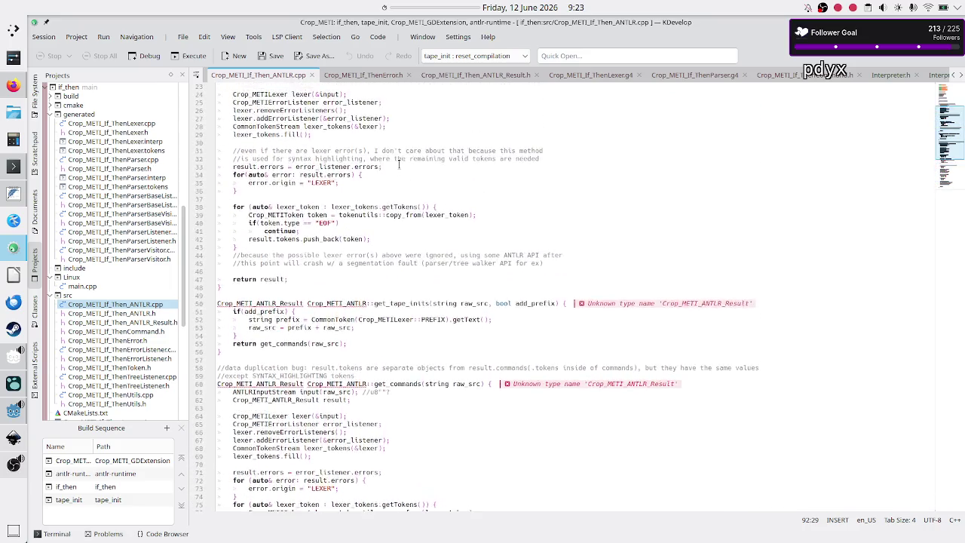
{"action": "scroll", "coordinate": [398, 165], "scroll_direction": "up", "scroll_amount": 5}
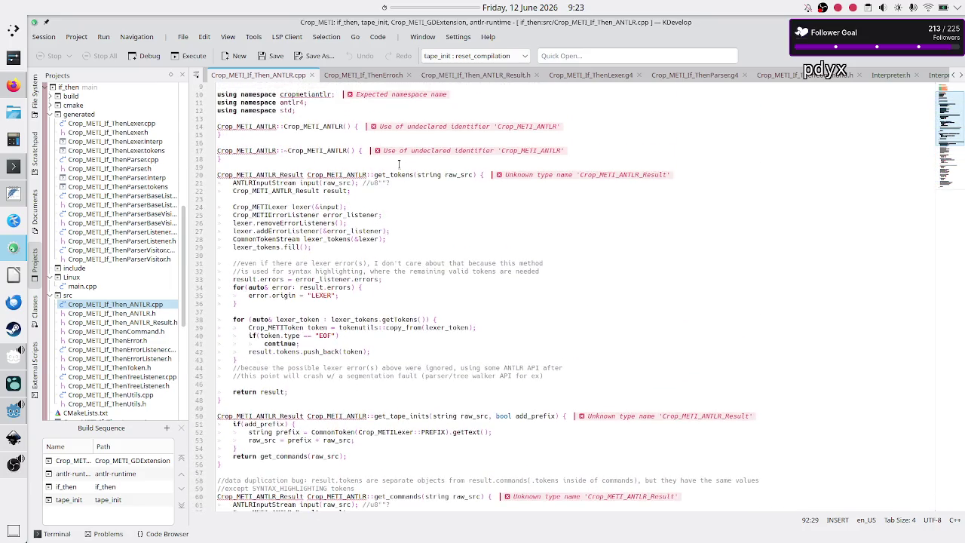
Highlight get_tokens, Crop_METI_ANTLR_Result, errors and tokens in the C++ lexer code.
{"action": "double_click", "coordinate": [393, 172]}
{"action": "double_click", "coordinate": [280, 174]}
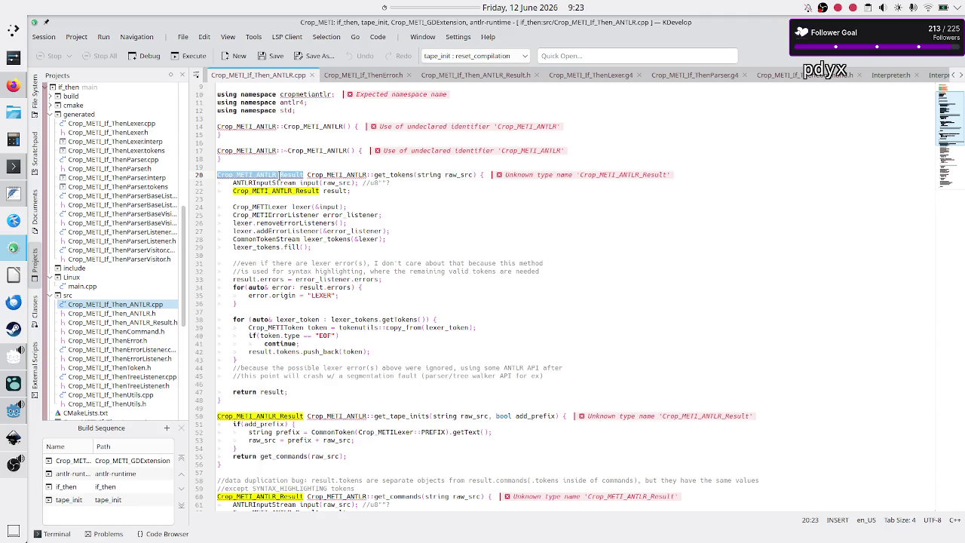
{"action": "mouse_move", "coordinate": [407, 496]}
{"action": "left_click", "coordinate": [281, 280]}
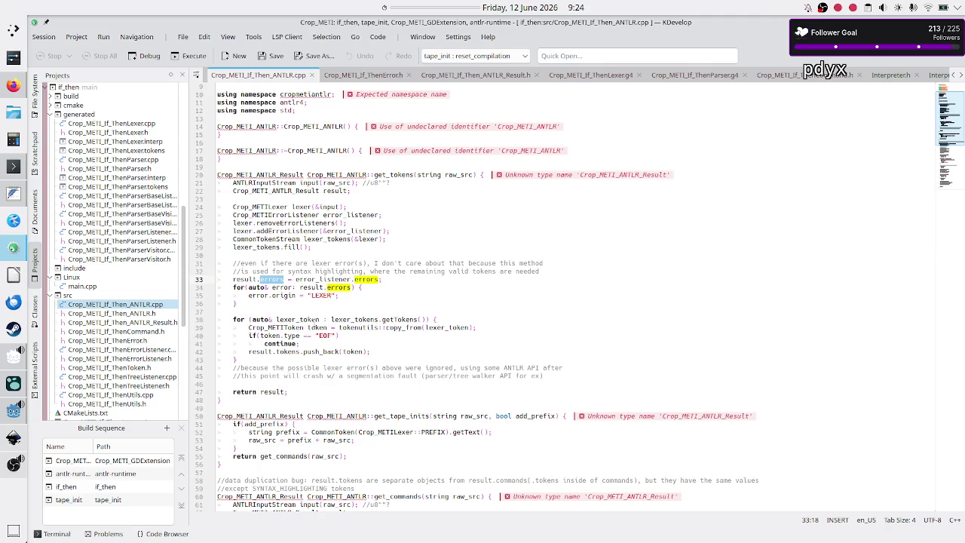
{"action": "double_click", "coordinate": [291, 352]}
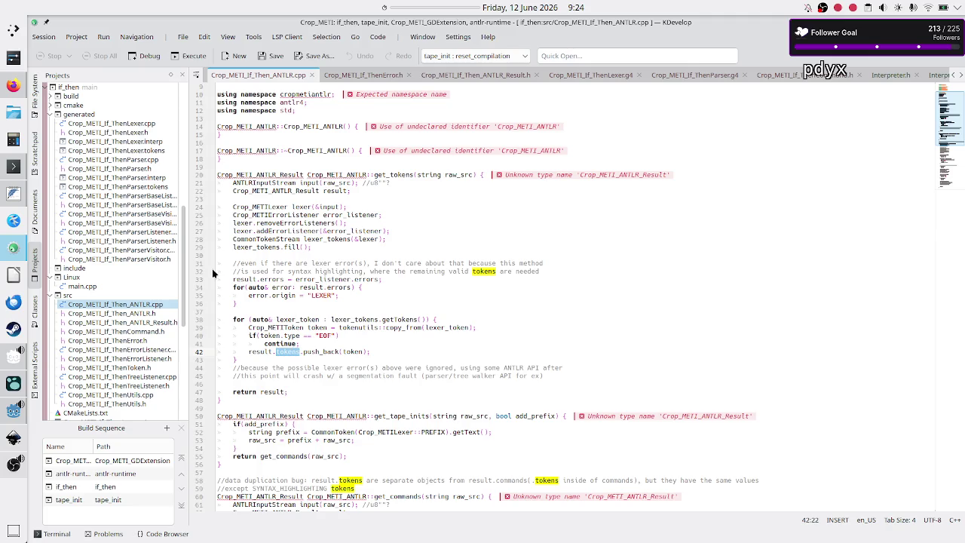
Open Crop_METI_If_Then_ANTLR_Result.h to check the result fields, then return to Godot.
{"action": "left_click", "coordinate": [127, 323]}
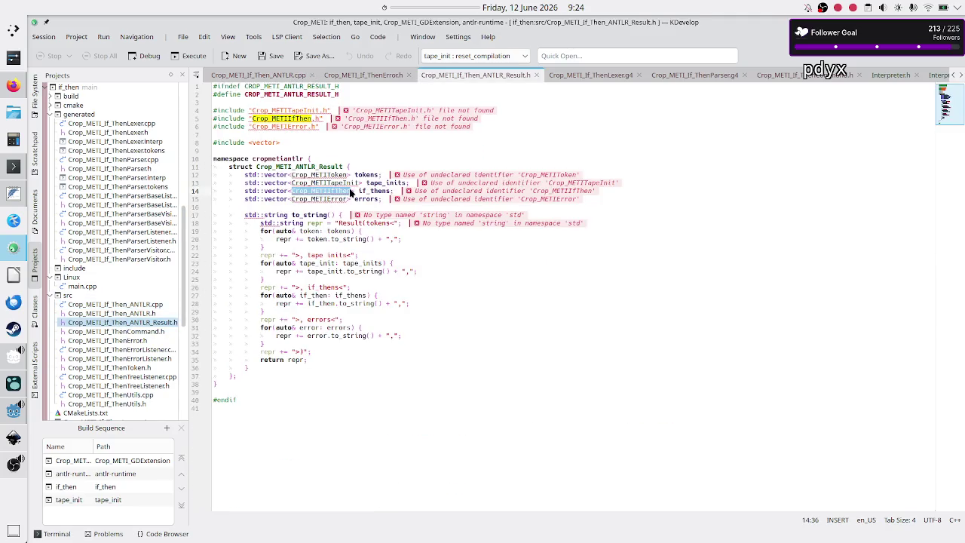
{"action": "mouse_move", "coordinate": [328, 174]}
{"action": "left_click", "coordinate": [14, 410]}
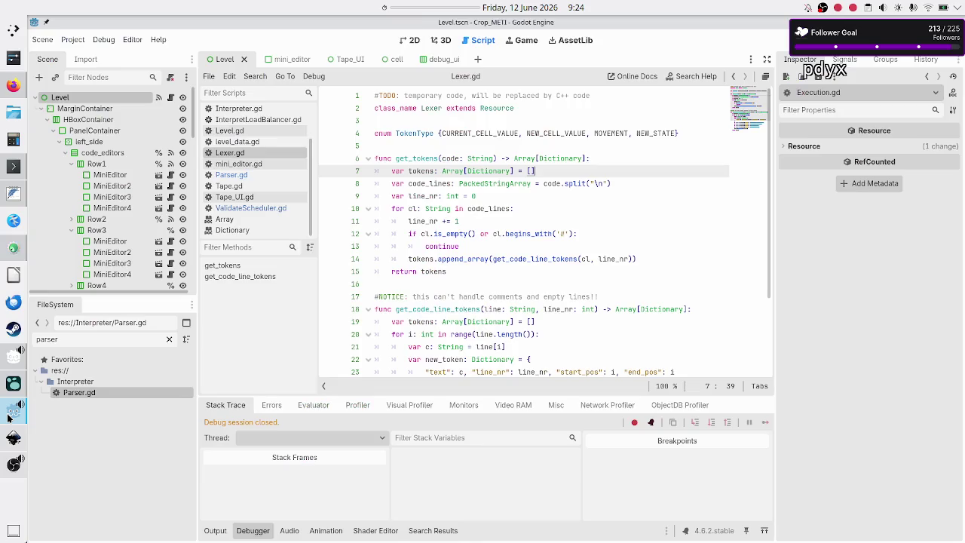
Highlight get_tokens' Dictionary return type, its name and the tokens variable in Lexer.gd.
{"action": "double_click", "coordinate": [558, 157]}
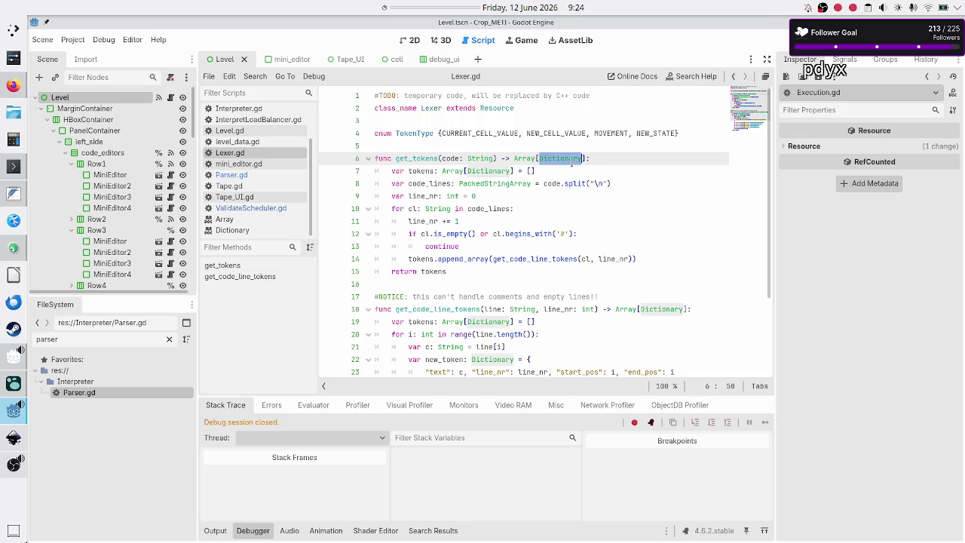
{"action": "double_click", "coordinate": [420, 158]}
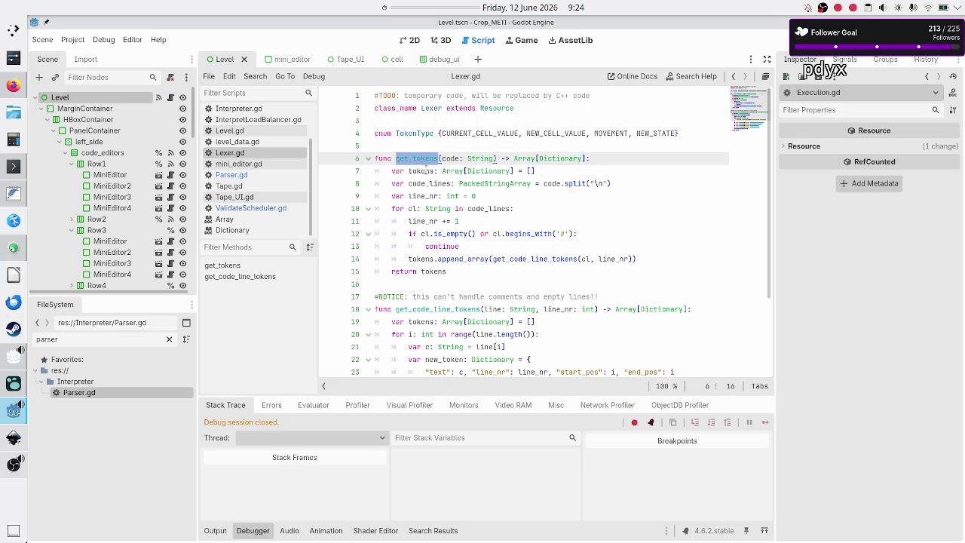
{"action": "mouse_move", "coordinate": [466, 167]}
{"action": "mouse_move", "coordinate": [432, 269]}
{"action": "mouse_move", "coordinate": [618, 310]}
{"action": "double_click", "coordinate": [422, 170]}
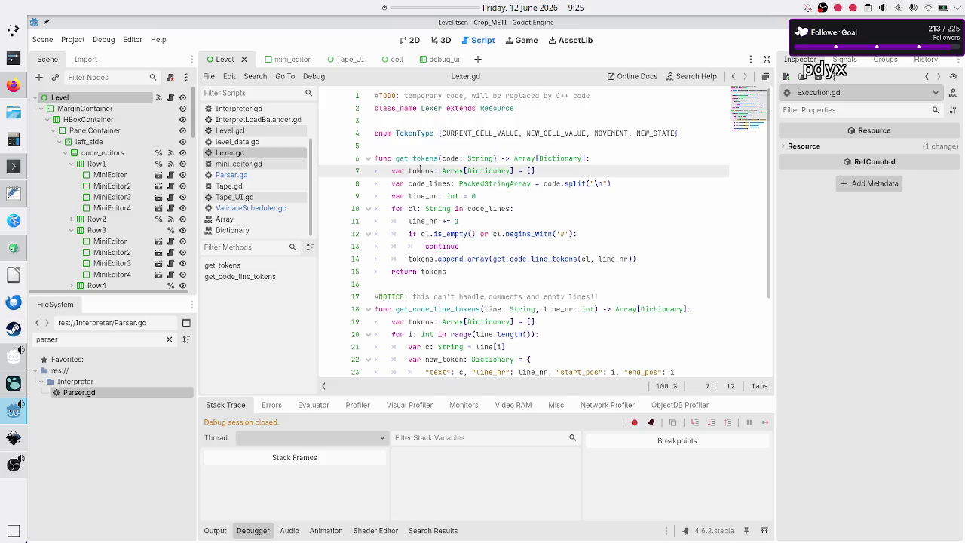
{"action": "left_click", "coordinate": [549, 171]}
Step through the get_tokens loop body, rechecking the tokens variable on line 7.
{"action": "key", "text": "Down"}
{"action": "key", "text": "Down"}
{"action": "key", "text": "Down"}
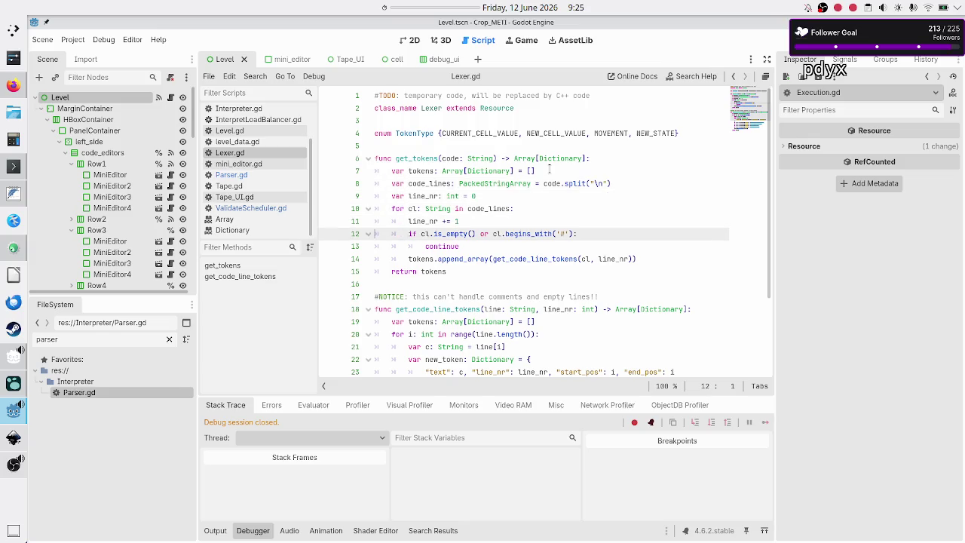
{"action": "key", "text": "Left"}
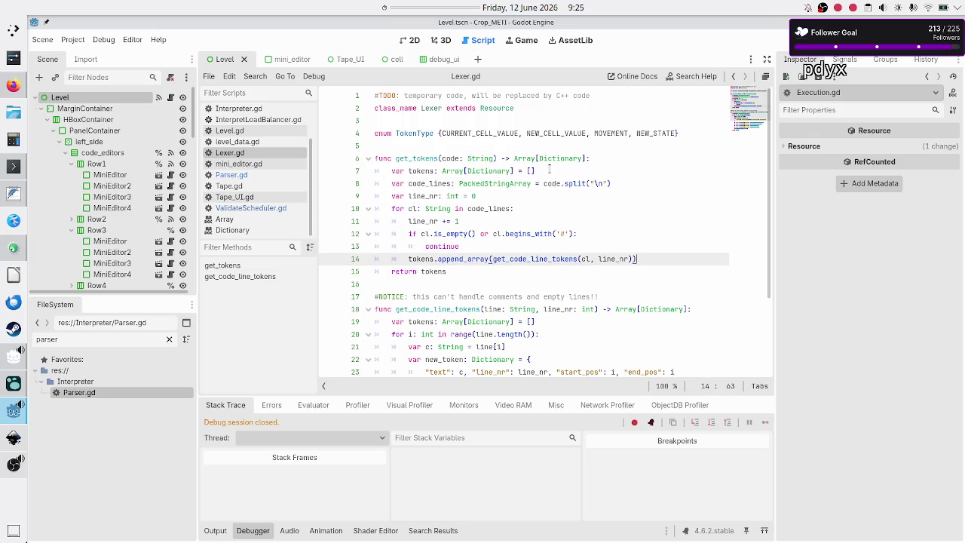
{"action": "key", "text": "Up"}
{"action": "key", "text": "Up"}
{"action": "key", "text": "Up"}
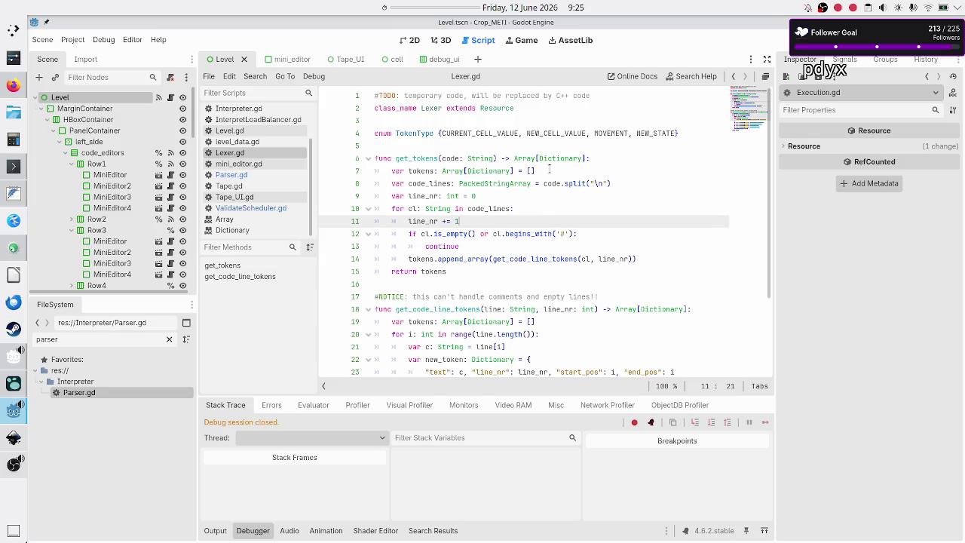
{"action": "double_click", "coordinate": [418, 171]}
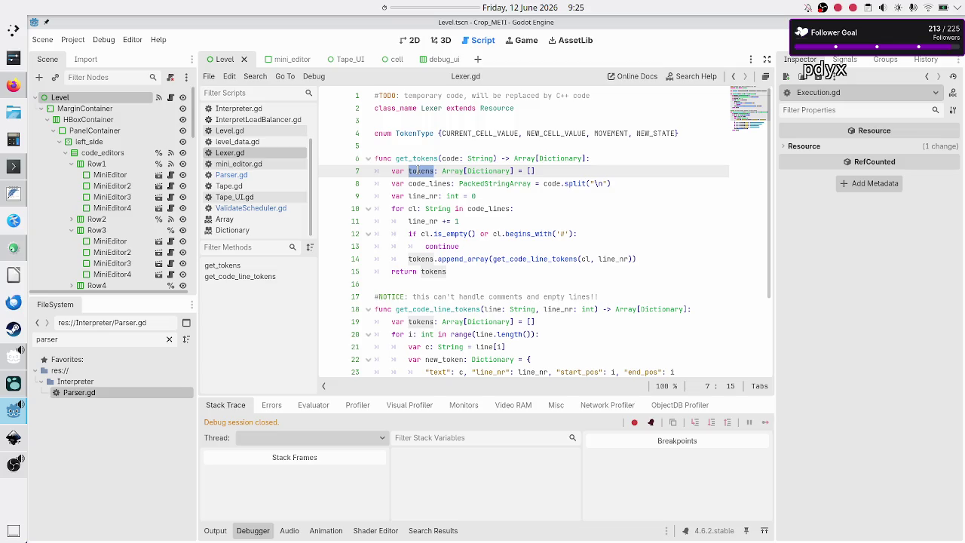
{"action": "key", "text": "Down"}
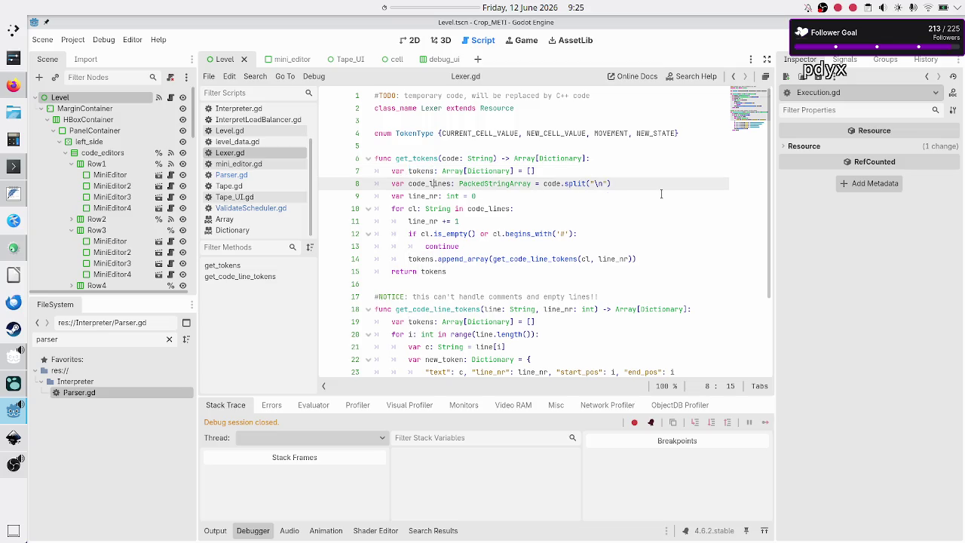
Declare var errors: Array[Dictionary] = [] on a new line below tokens in get_tokens.
{"action": "key", "text": "Left"}
{"action": "key", "text": "Left"}
{"action": "key", "text": "Left"}
{"action": "key", "text": "Left"}
{"action": "key", "text": "Left"}
{"action": "key", "text": "Return"}
{"action": "type", "text": "var errors: "}
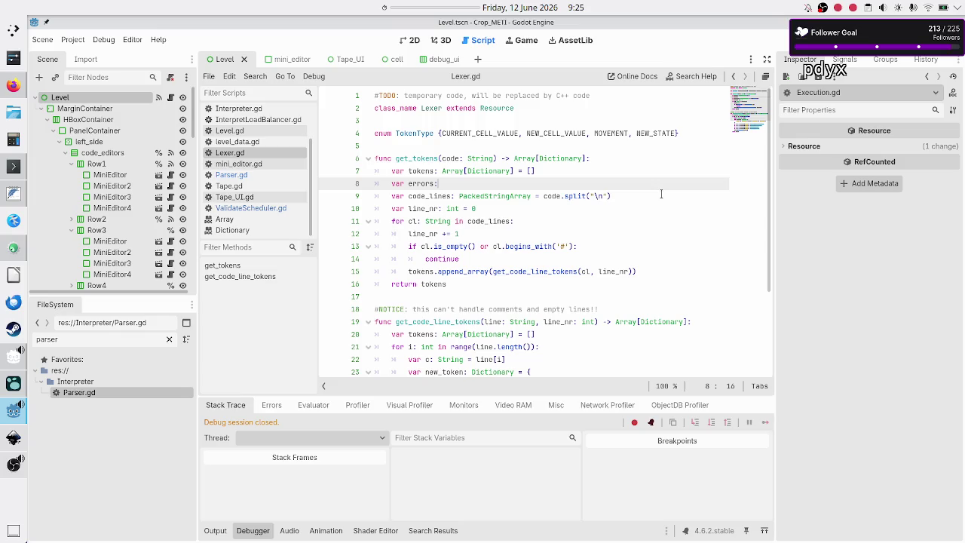
{"action": "type", "text": "Array"}
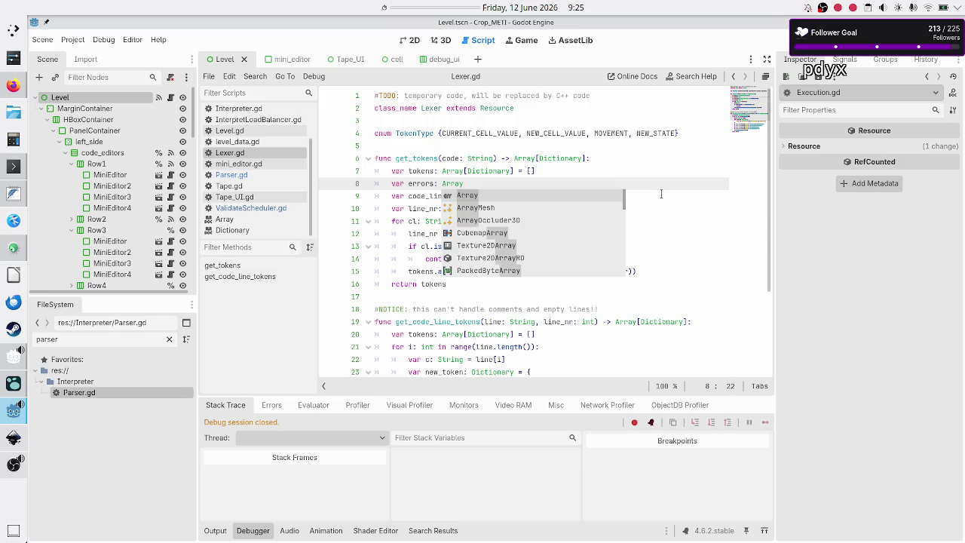
{"action": "type", "text": "["}
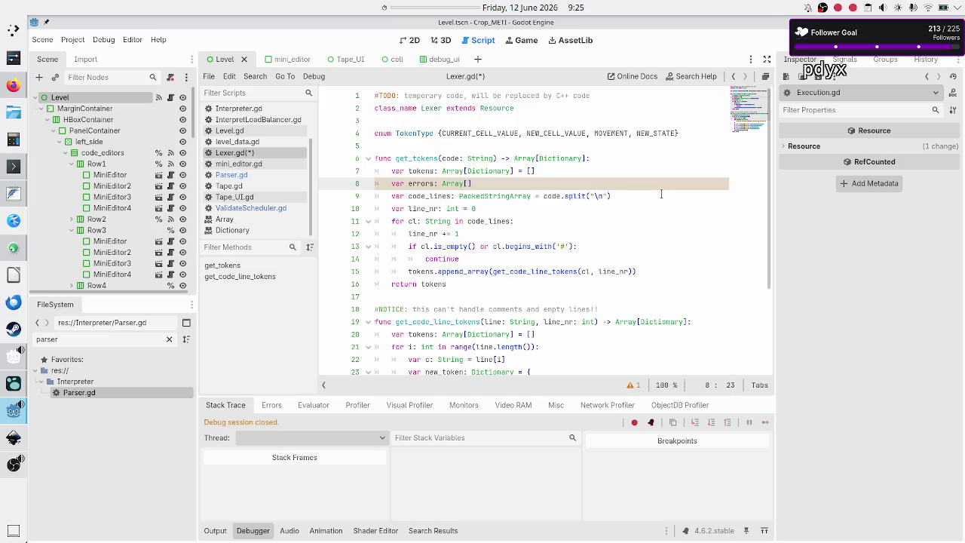
{"action": "type", "text": "D"}
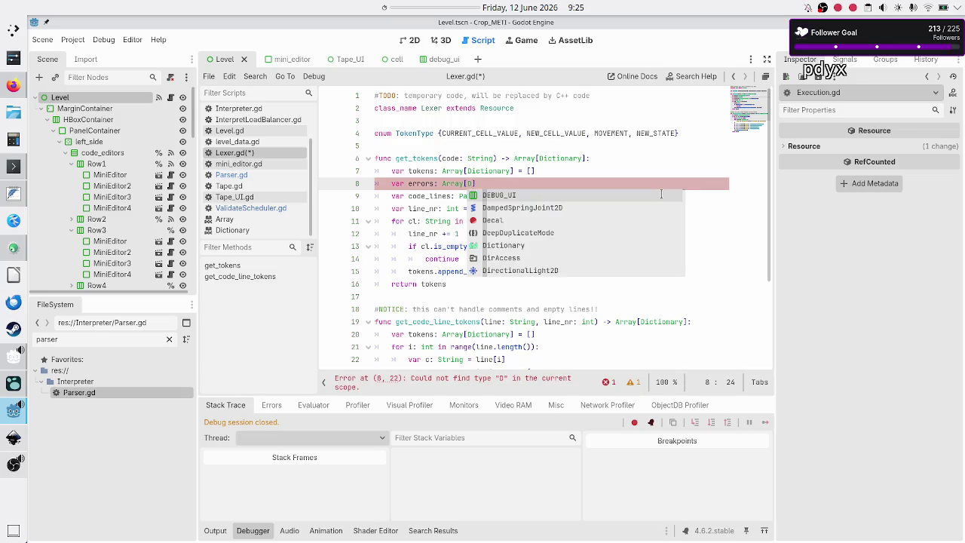
{"action": "type", "text": "ic"}
{"action": "key", "text": "Return"}
{"action": "type", "text": "] = []"}
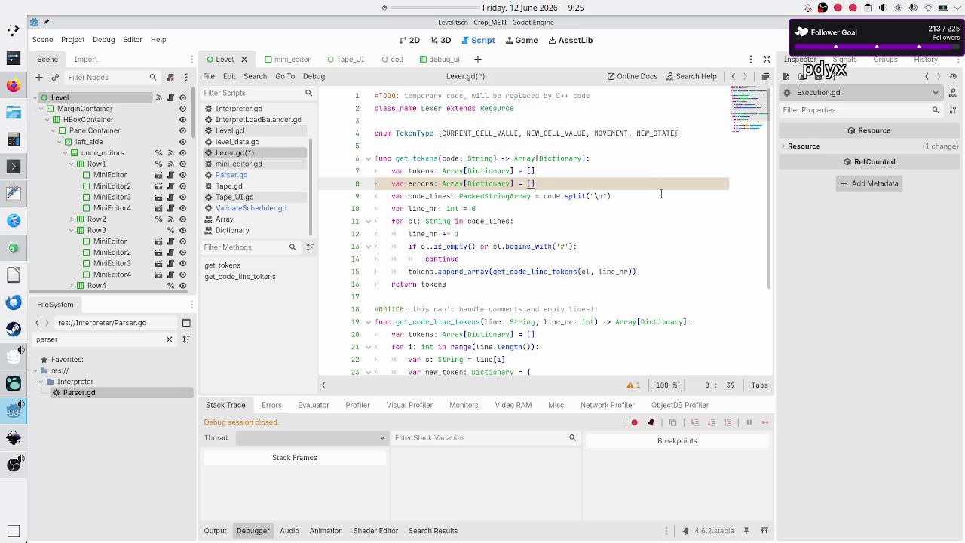
{"action": "key", "text": "Right"}
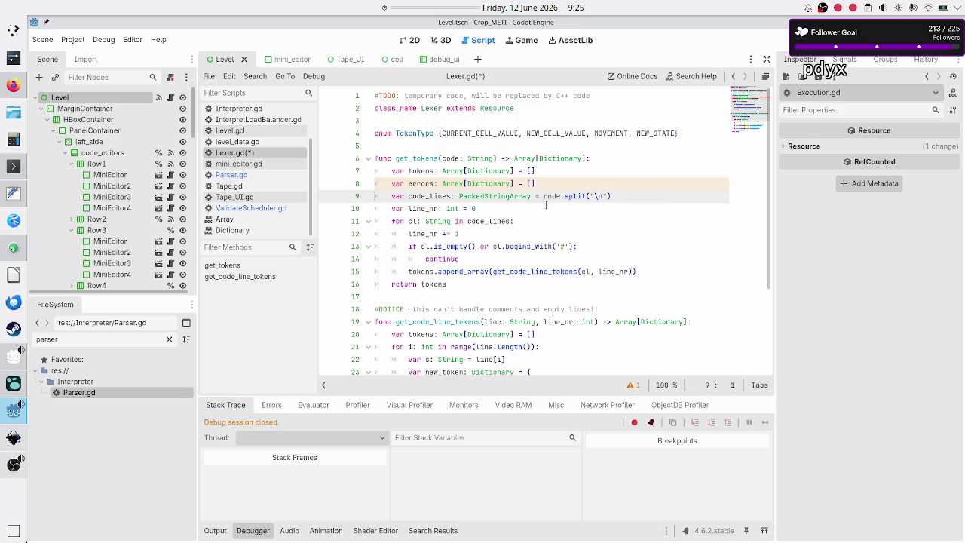
Delete the #NOTICE 'assume no errors' comment from line 11 of Parser.gd.
{"action": "left_click", "coordinate": [253, 175]}
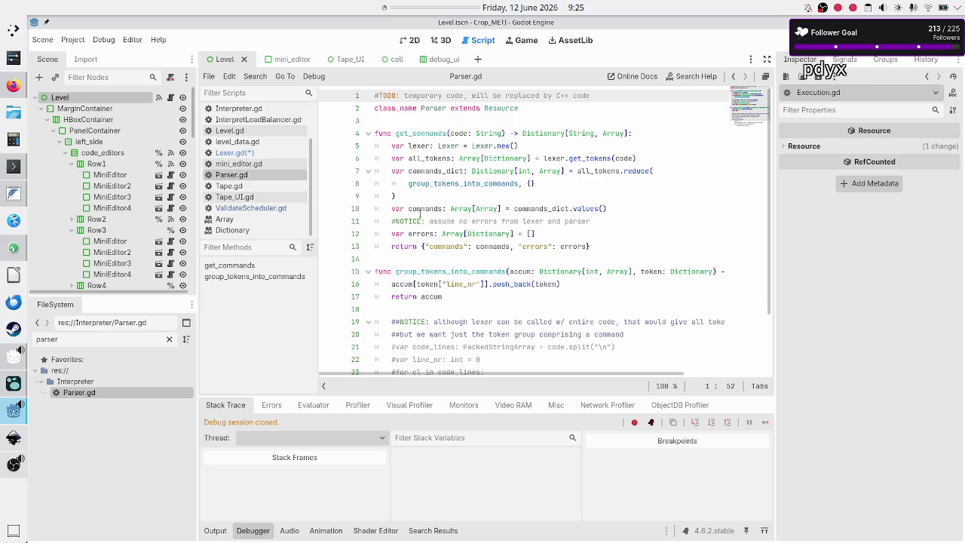
{"action": "left_click", "coordinate": [415, 208]}
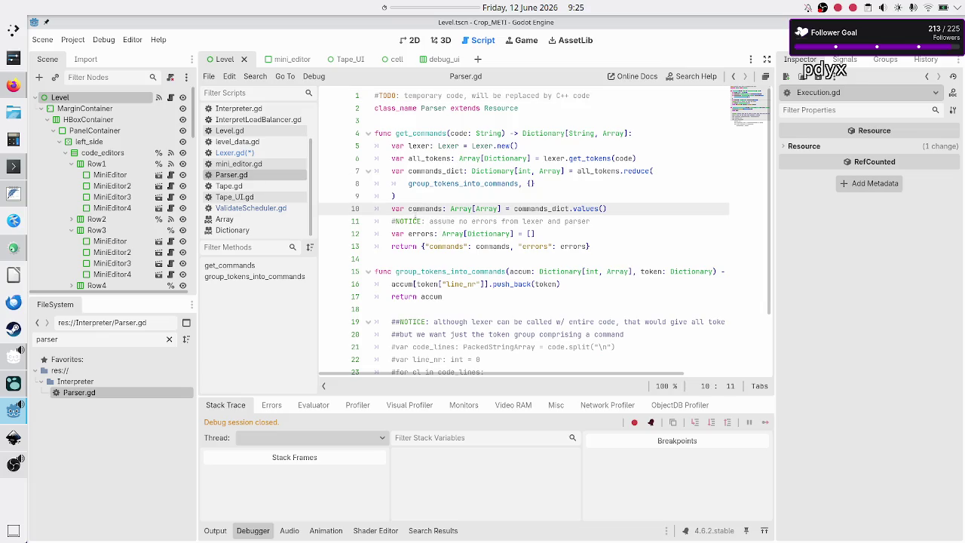
{"action": "left_click", "coordinate": [415, 220]}
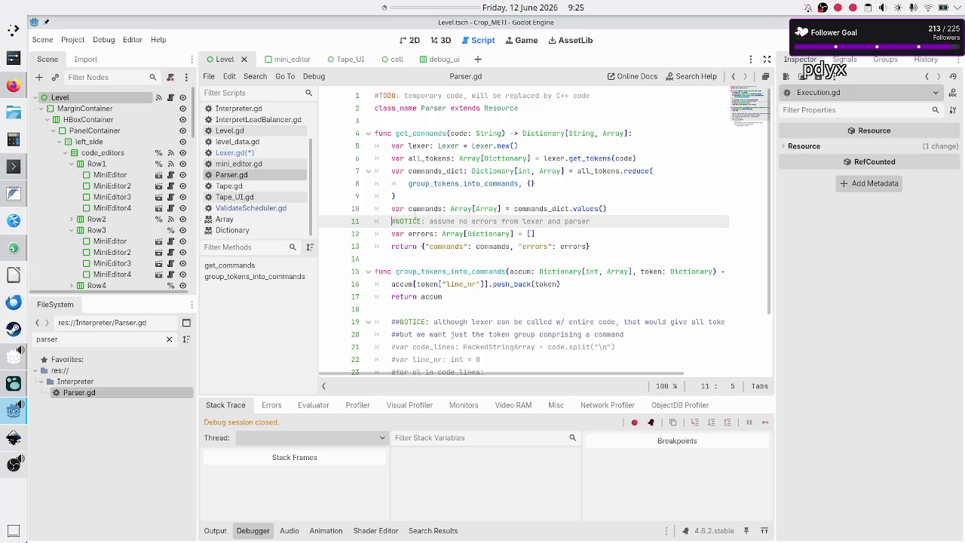
{"action": "key", "text": "shift+End"}
{"action": "key", "text": "BackSpace"}
{"action": "key", "text": "BackSpace"}
{"action": "key", "text": "BackSpace"}
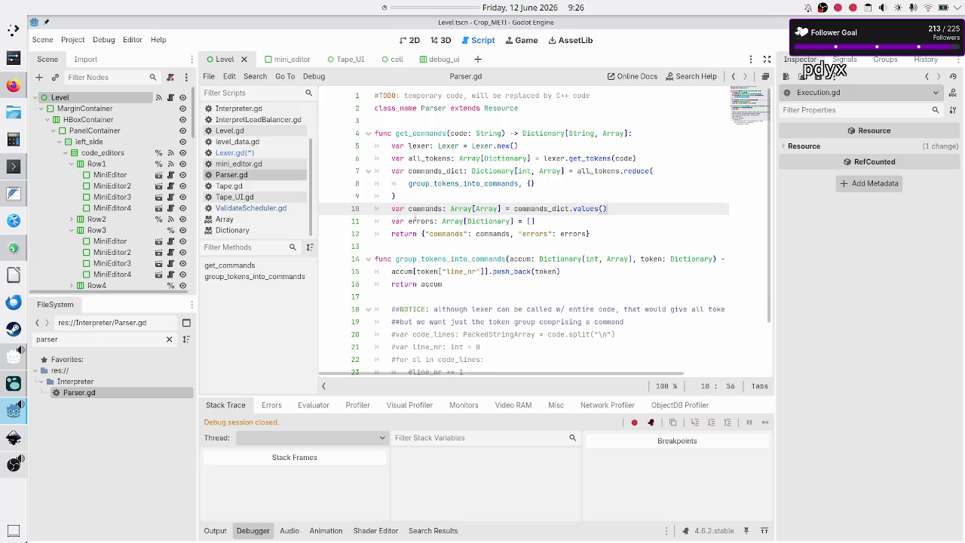
Save all modified scripts.
{"action": "key", "text": "Right"}
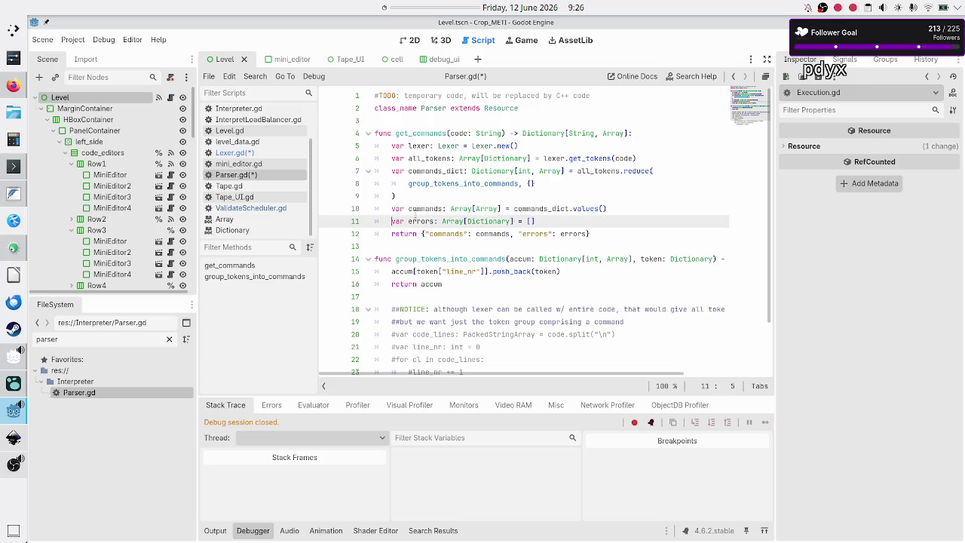
{"action": "key", "text": "Down"}
{"action": "key", "text": "Down"}
{"action": "key", "text": "ctrl+s"}
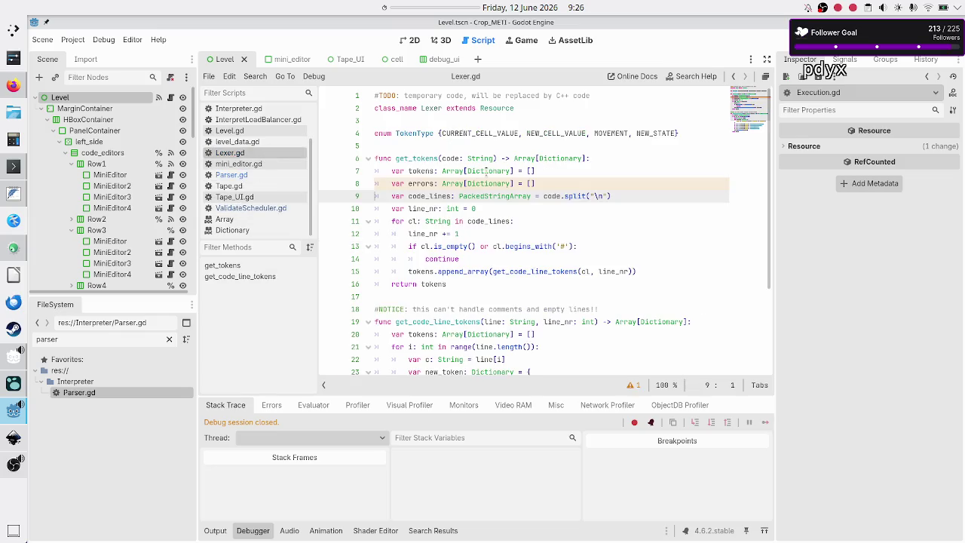
Change get_tokens' return type from Array[Dictionary] to Dictionary[String, Array].
{"action": "left_click", "coordinate": [574, 179]}
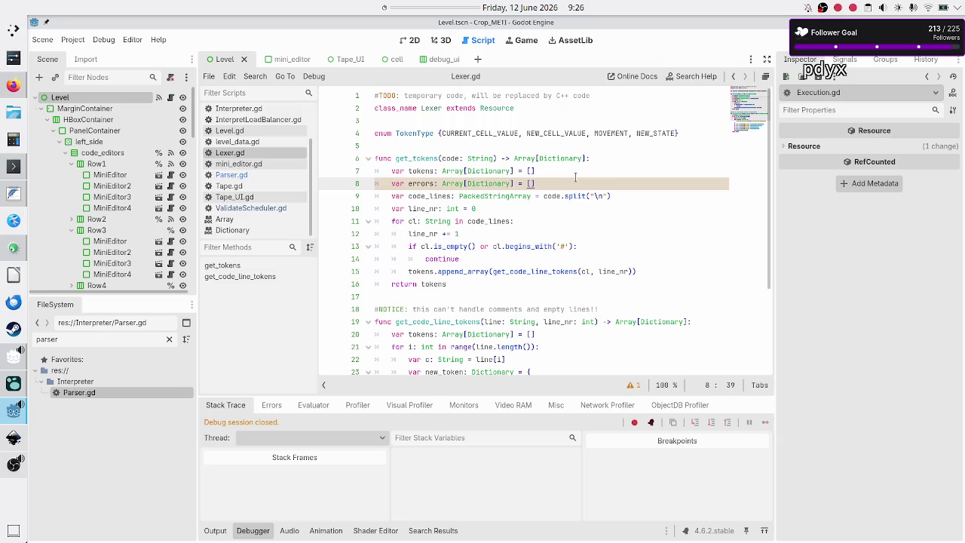
{"action": "key", "text": "Up"}
{"action": "key", "text": "Up"}
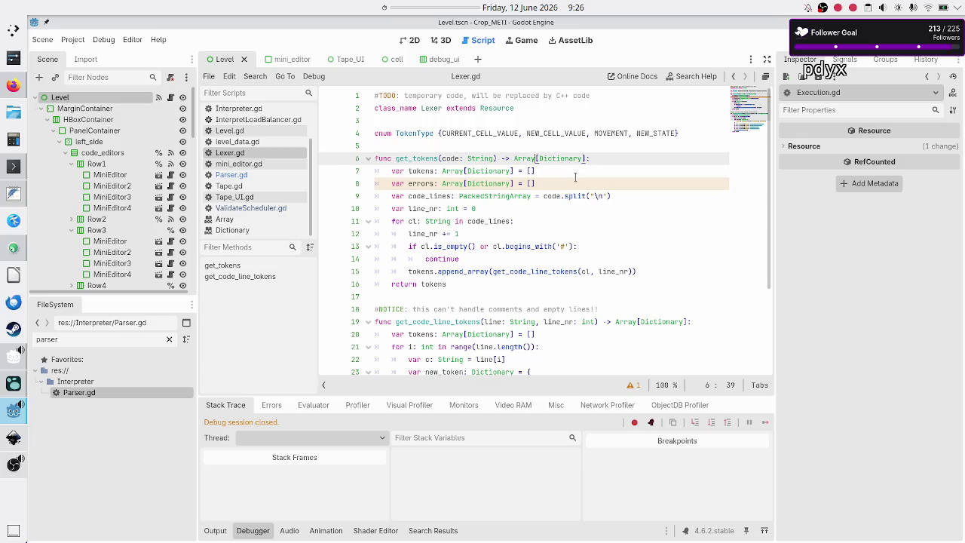
{"action": "key", "text": "ctrl+Right"}
{"action": "key", "text": "BackSpace"}
{"action": "key", "text": "BackSpace"}
{"action": "key", "text": "BackSpace"}
{"action": "type", "text": "Dic"}
{"action": "type", "text": "t"}
{"action": "key", "text": "Return"}
{"action": "type", "text": "[String, Arr"}
{"action": "key", "text": "Return"}
Make get_tokens return {"tokens": tokens, "errors": errors} and save Lexer.gd.
{"action": "key", "text": "Down"}
{"action": "key", "text": "Down"}
{"action": "key", "text": "Down"}
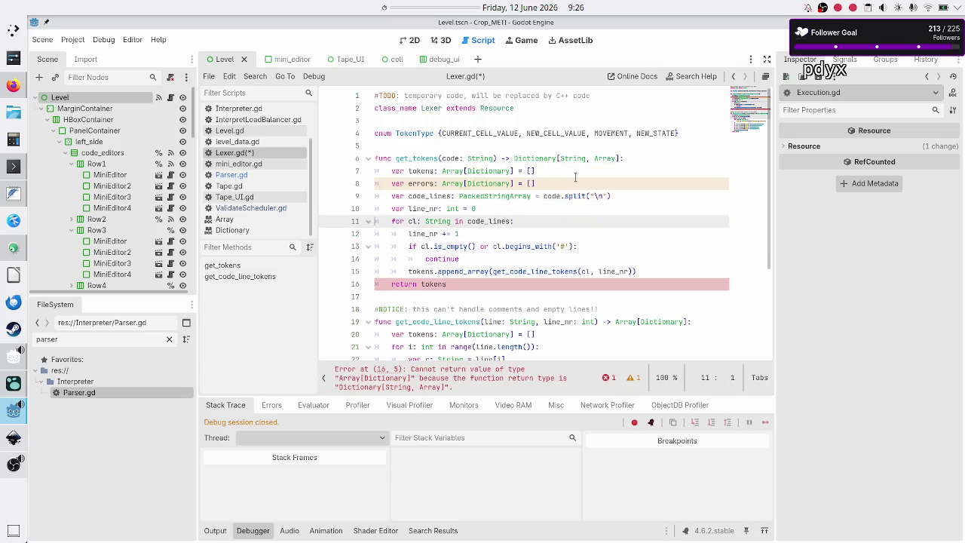
{"action": "key", "text": "Down"}
{"action": "key", "text": "Down"}
{"action": "key", "text": "Down"}
{"action": "key", "text": "Down"}
{"action": "key", "text": "Down"}
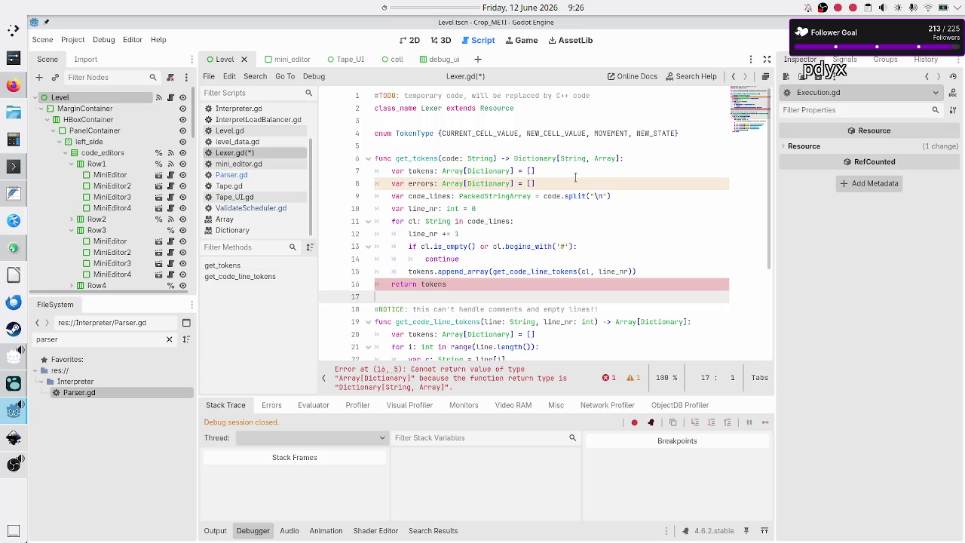
{"action": "key", "text": "Left"}
{"action": "key", "text": "BackSpace"}
{"action": "key", "text": "BackSpace"}
{"action": "key", "text": "BackSpace"}
{"action": "type", "text": "{\""}
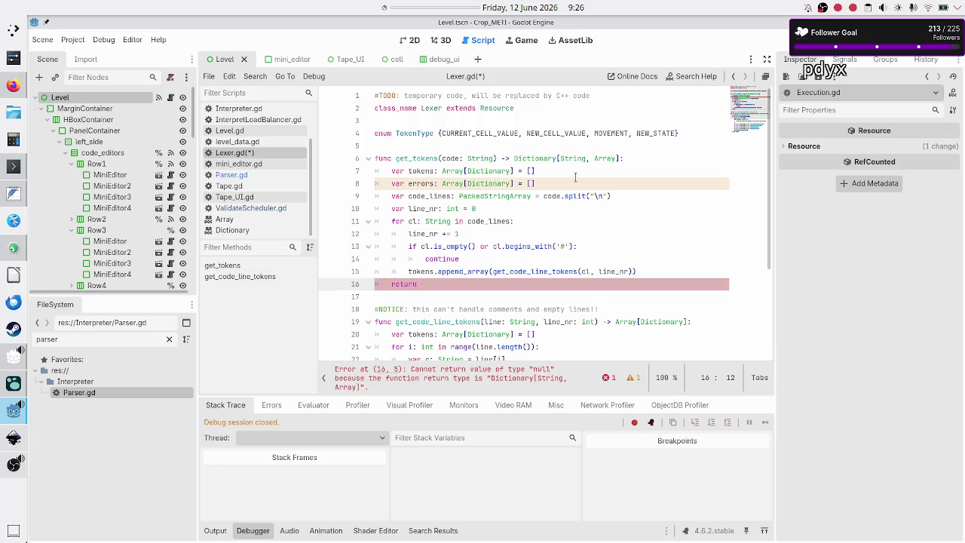
{"action": "type", "text": "tokens"}
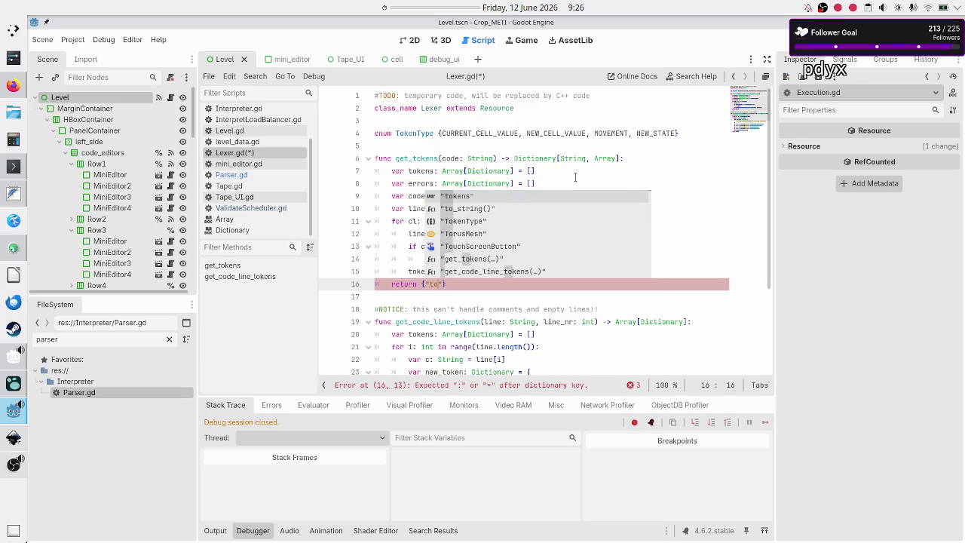
{"action": "type", "text": "\": "}
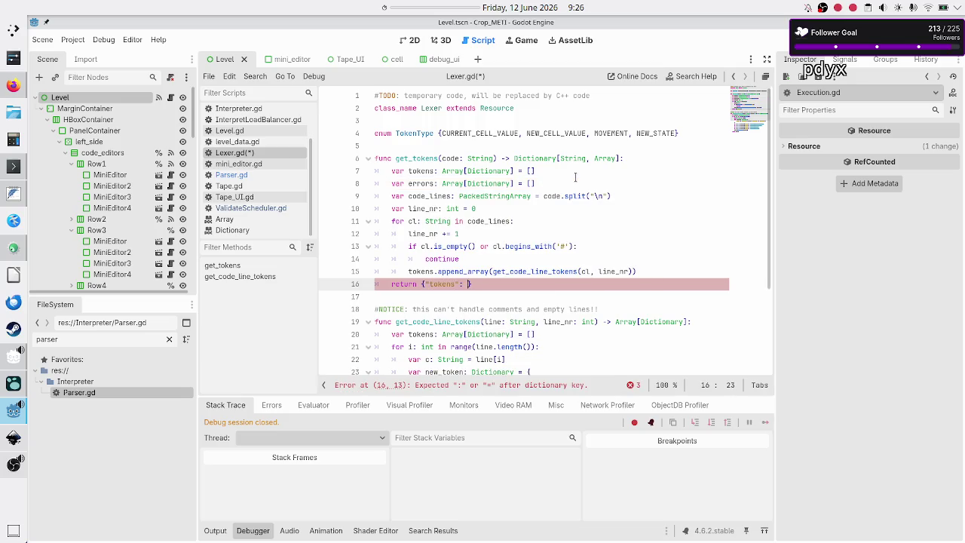
{"action": "type", "text": "tokens, \""}
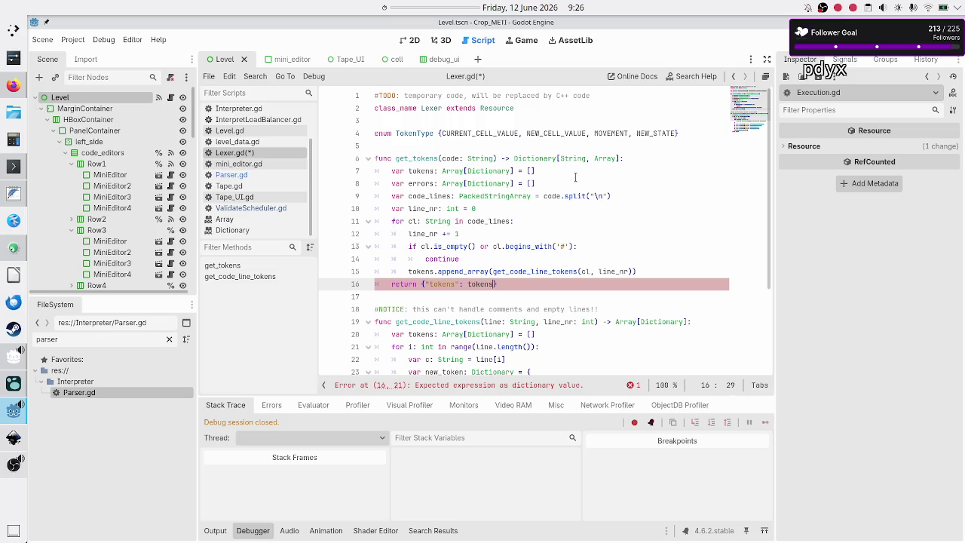
{"action": "type", "text": "errors\": "}
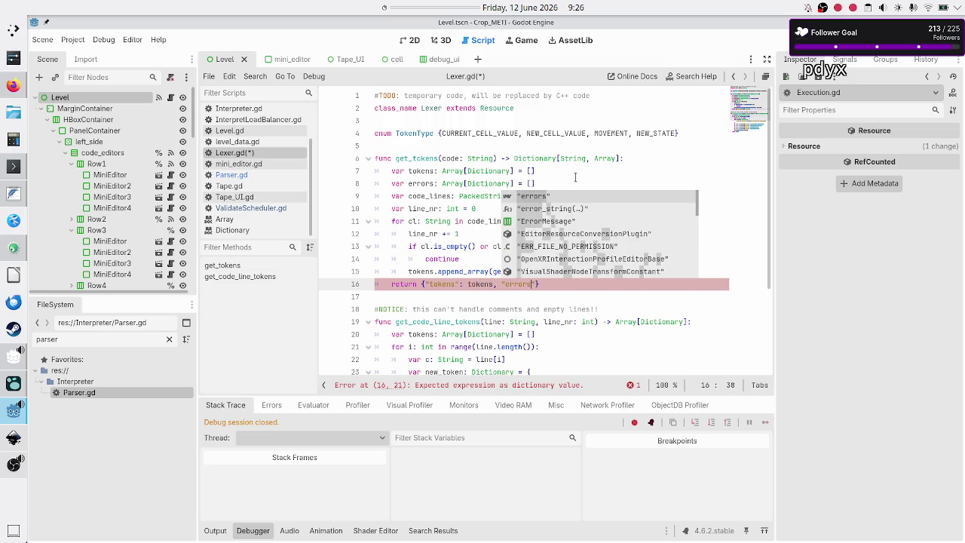
{"action": "type", "text": "errors"}
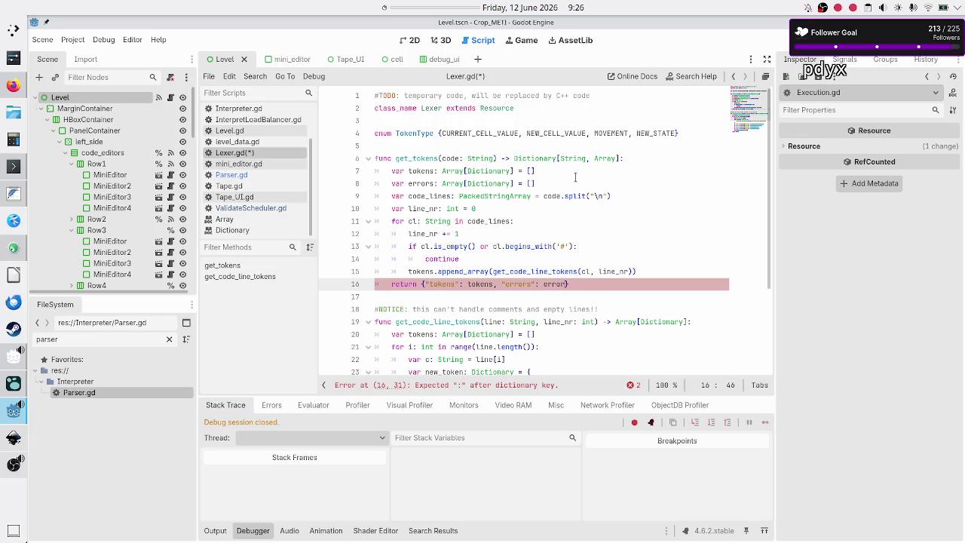
{"action": "key", "text": "Down"}
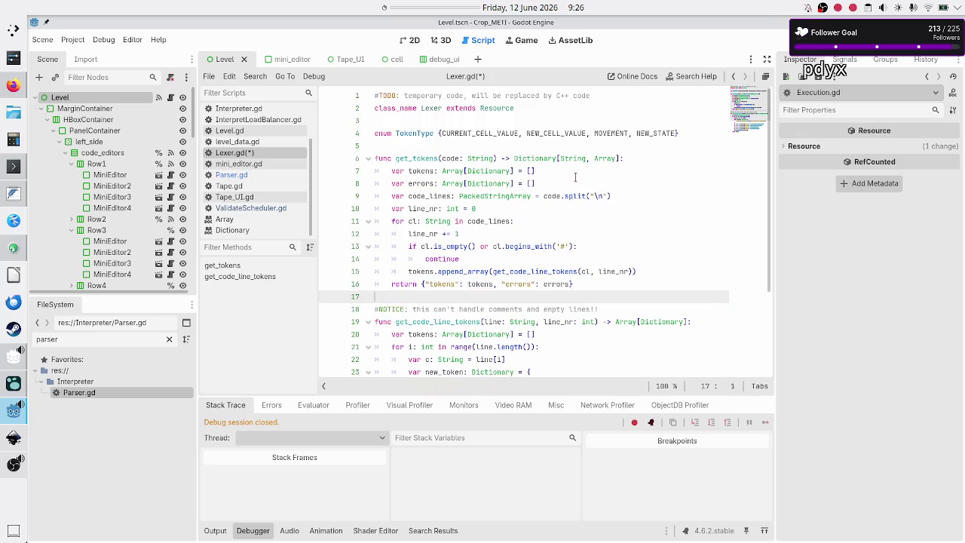
{"action": "key", "text": "ctrl+s"}
{"action": "left_click", "coordinate": [266, 178]}
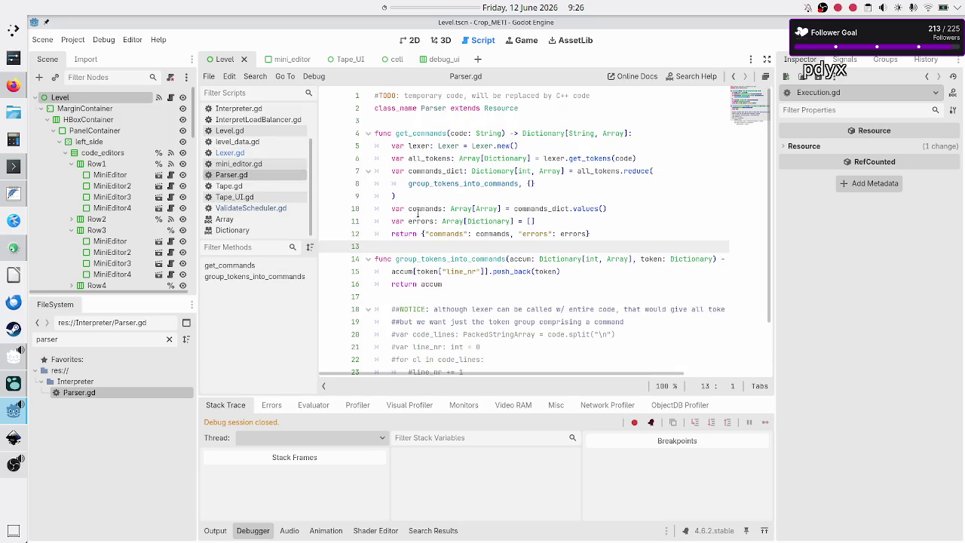
Rename line 6's all_tokens to lexer_result, overwrite its Array[Dictionary] annotation, and save.
{"action": "left_click", "coordinate": [556, 159]}
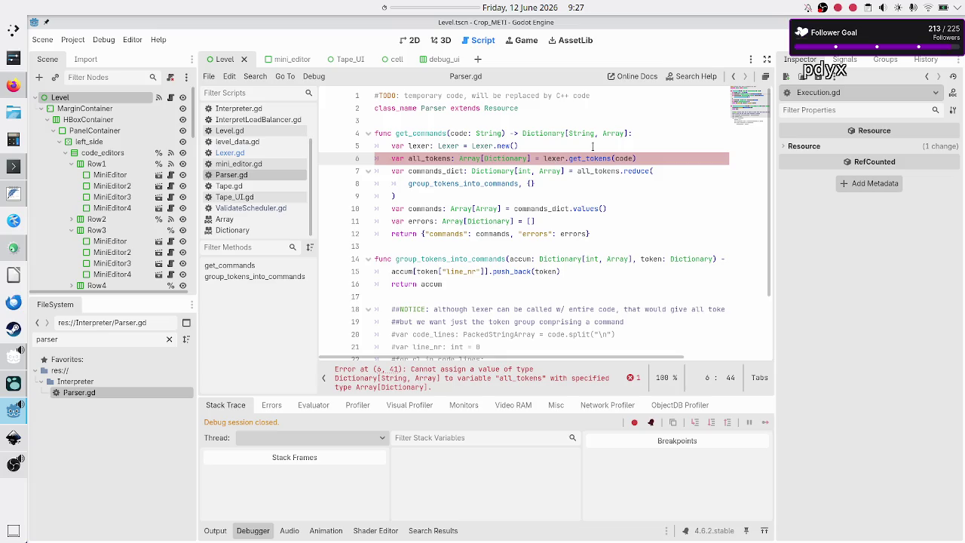
{"action": "key", "text": "Left"}
{"action": "key", "text": "Left"}
{"action": "key", "text": "Left"}
{"action": "key", "text": "Left"}
{"action": "key", "text": "Left"}
{"action": "key", "text": "Left"}
{"action": "key", "text": "BackSpace"}
{"action": "key", "text": "BackSpace"}
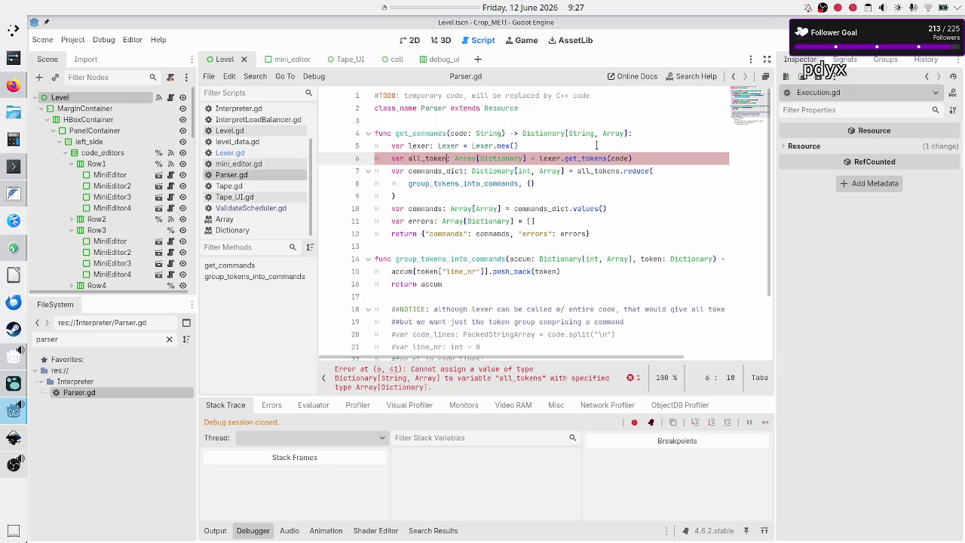
{"action": "key", "text": "BackSpace"}
{"action": "key", "text": "BackSpace"}
{"action": "key", "text": "BackSpace"}
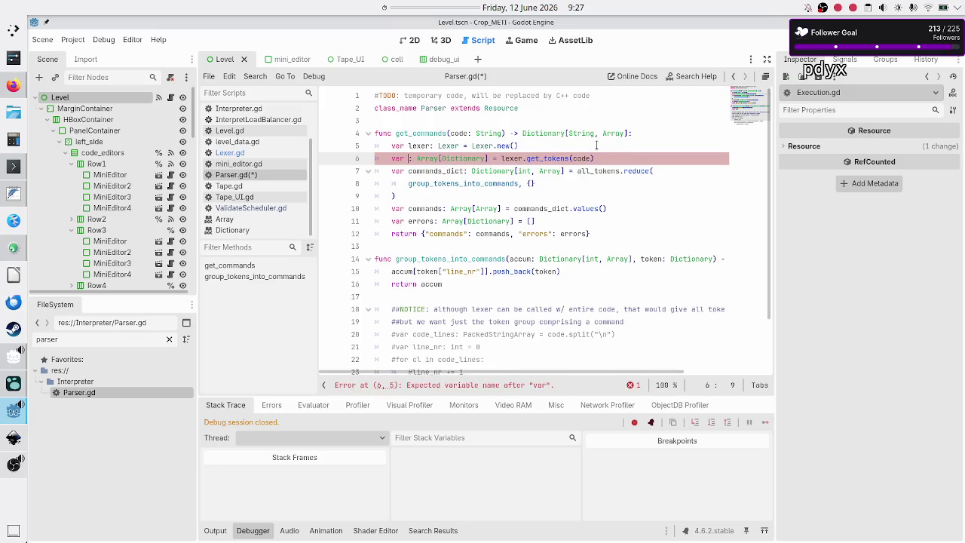
{"action": "type", "text": "lexer"}
{"action": "type", "text": "_result"}
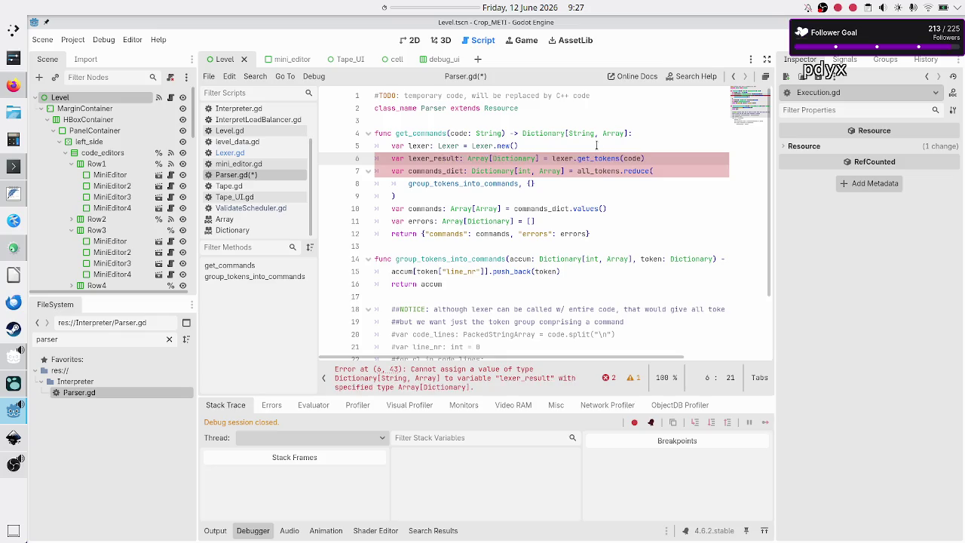
{"action": "key", "text": "shift+Right"}
{"action": "key", "text": "shift+Right"}
{"action": "key", "text": "shift+Right"}
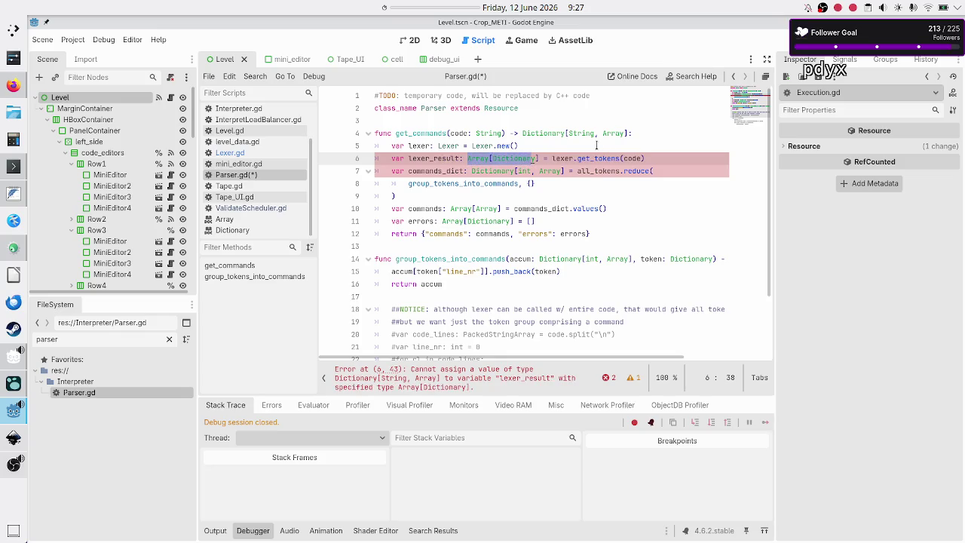
{"action": "type", "text": "_"}
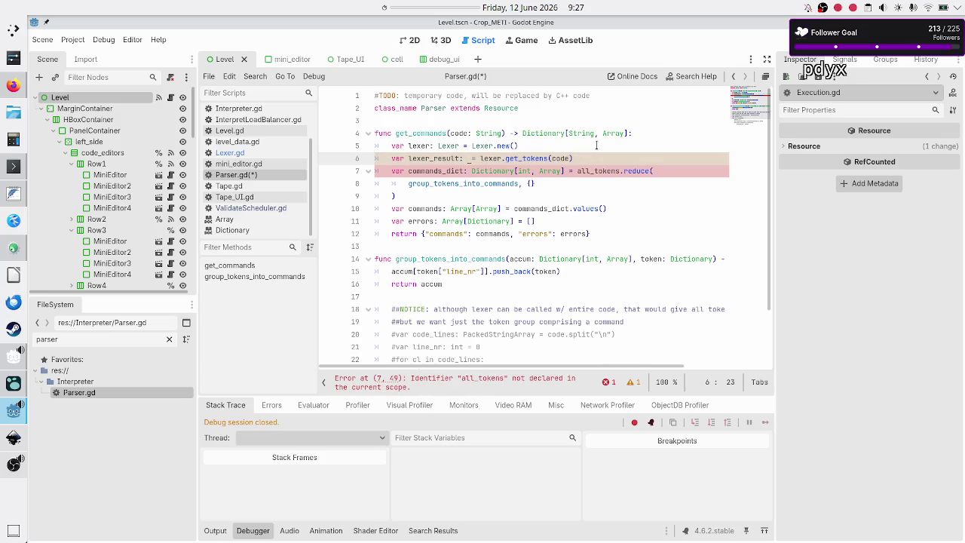
{"action": "type", "text": "ict"}
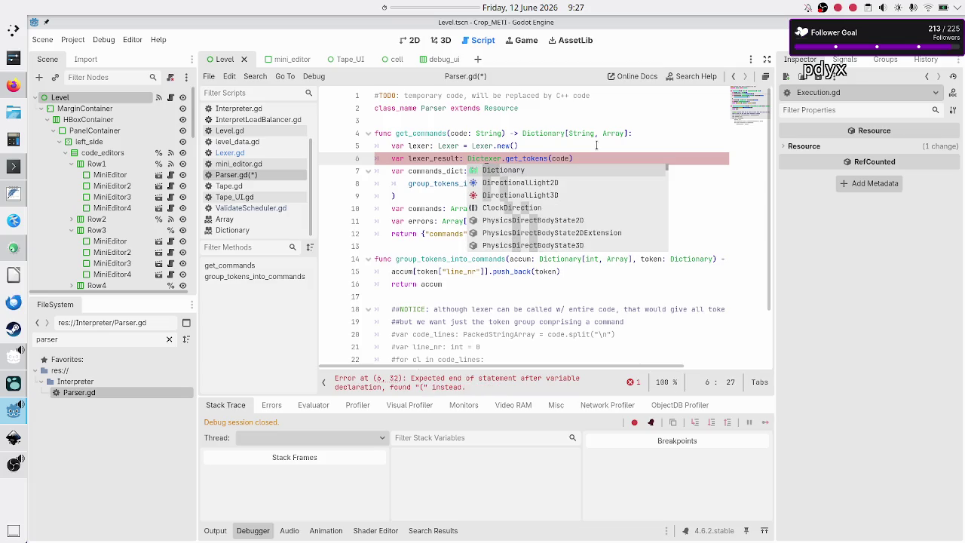
{"action": "type", "text": "`"}
{"action": "key", "text": "ctrl+s"}
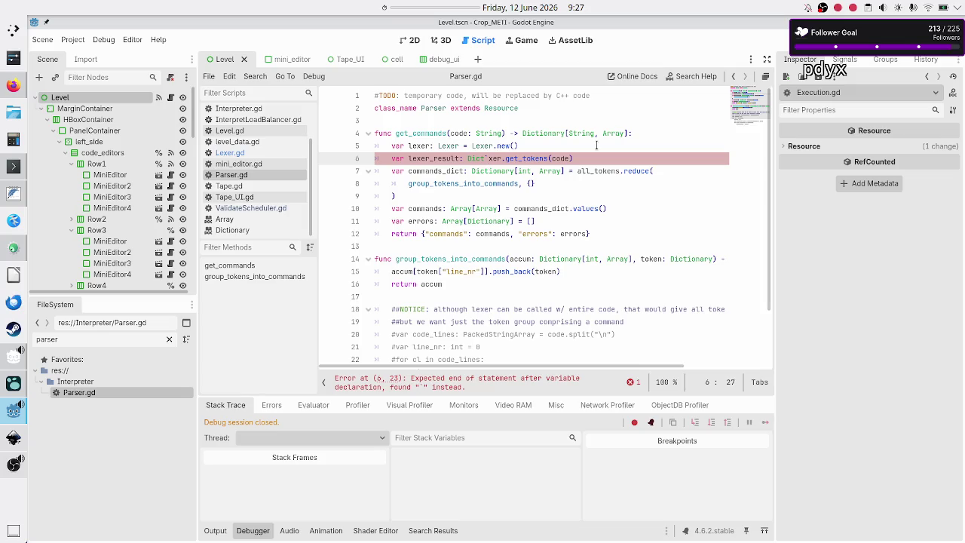
Dismiss stray autocomplete suggestions on line 6 and save Parser.gd again.
{"action": "type", "text": "i"}
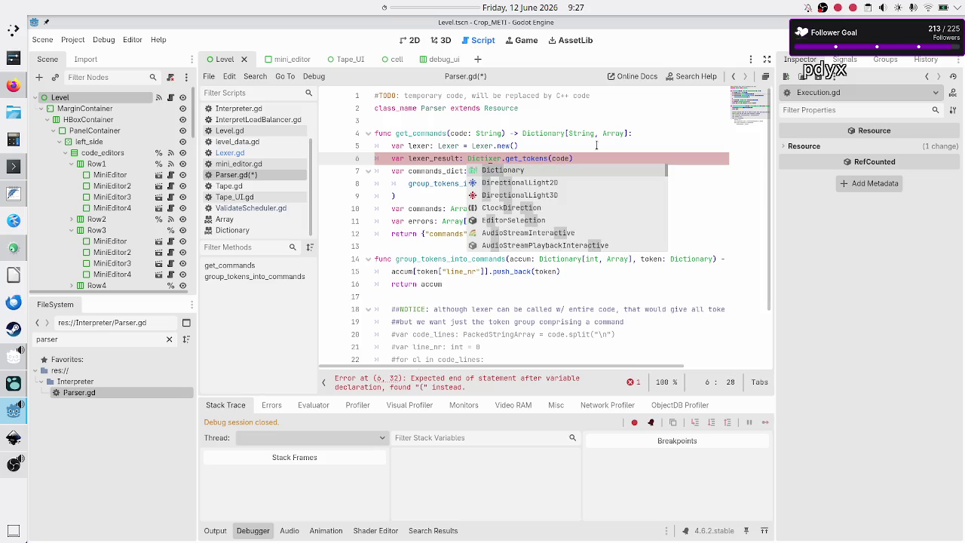
{"action": "key", "text": "Escape"}
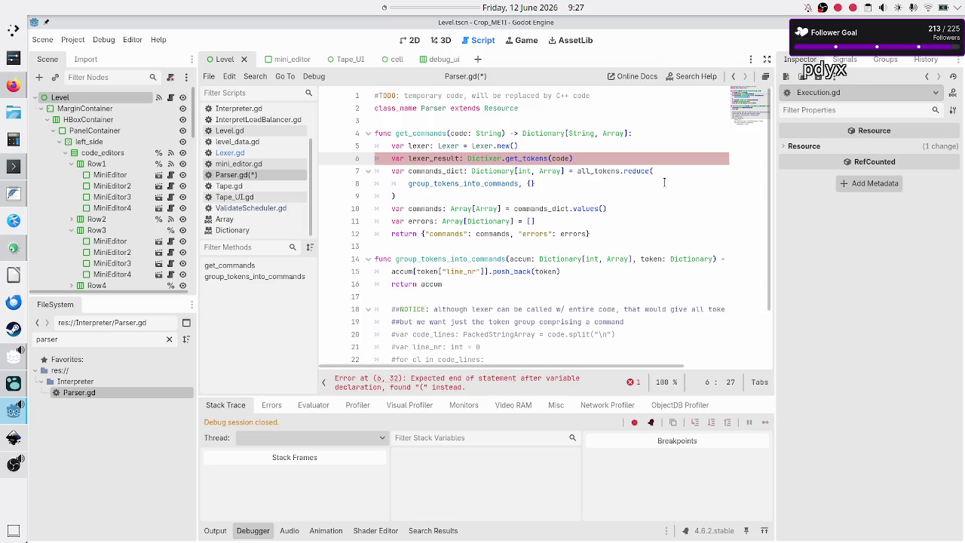
{"action": "left_click", "coordinate": [608, 210]}
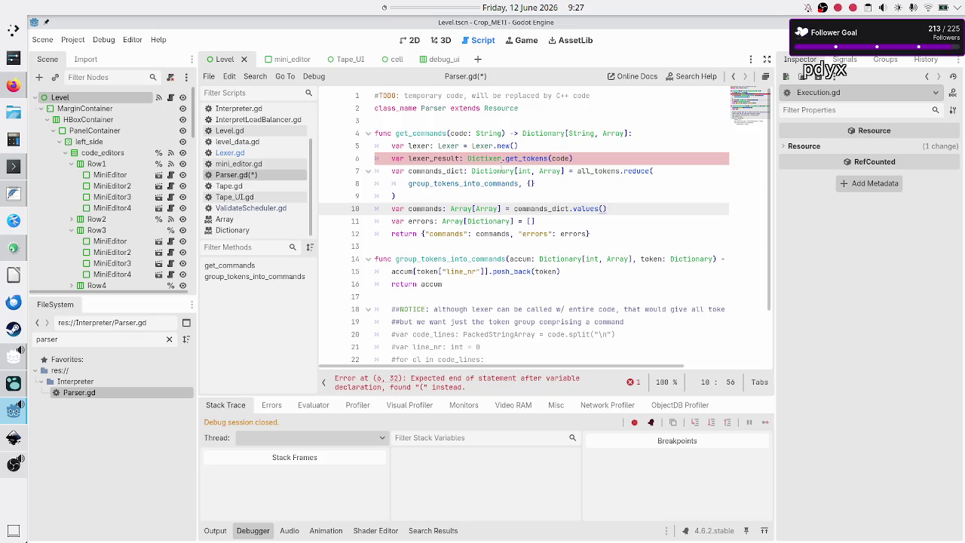
{"action": "left_click", "coordinate": [496, 159]}
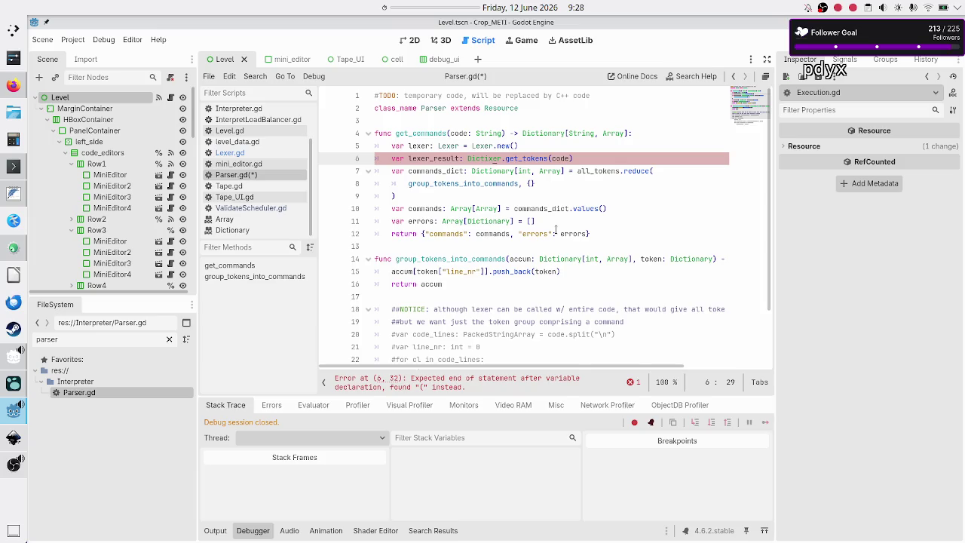
{"action": "key", "text": "ctrl+s"}
Look over get_commands down to the return line and toggle the Output panel.
{"action": "mouse_move", "coordinate": [552, 171]}
{"action": "left_click", "coordinate": [585, 158]}
{"action": "key", "text": "Down"}
{"action": "key", "text": "Down"}
{"action": "key", "text": "Down"}
{"action": "key", "text": "Down"}
{"action": "key", "text": "Down"}
{"action": "key", "text": "Down"}
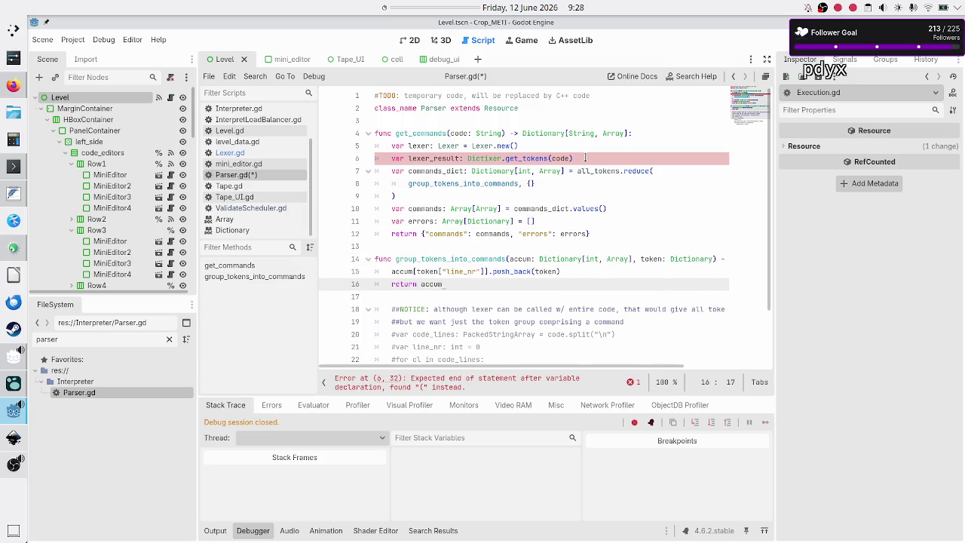
{"action": "key", "text": "Left"}
{"action": "key", "text": "Left"}
{"action": "key", "text": "Left"}
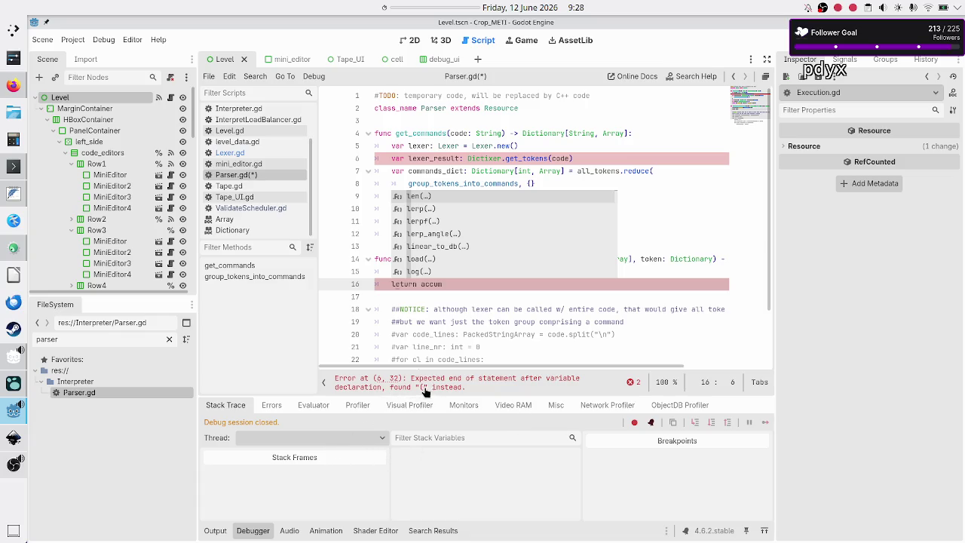
{"action": "left_click", "coordinate": [216, 532]}
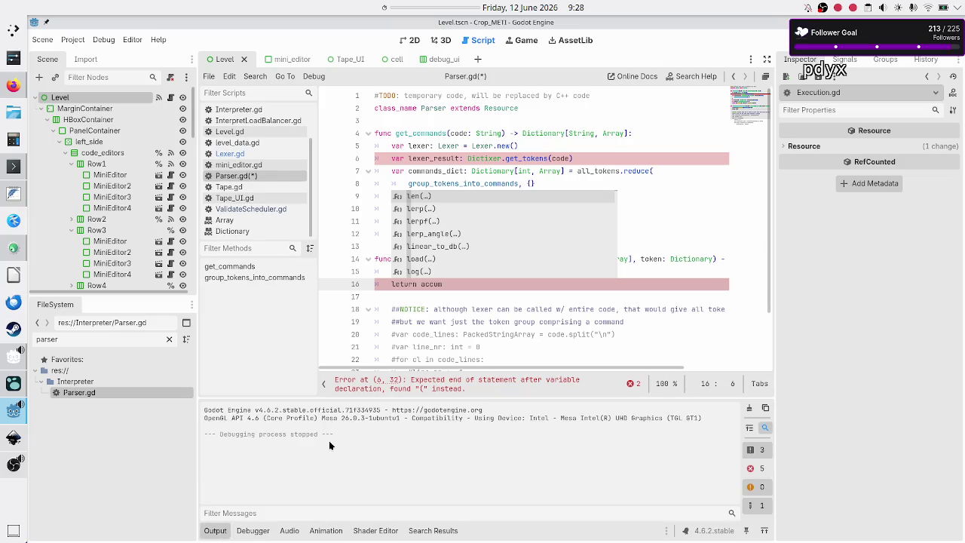
{"action": "left_click", "coordinate": [215, 530]}
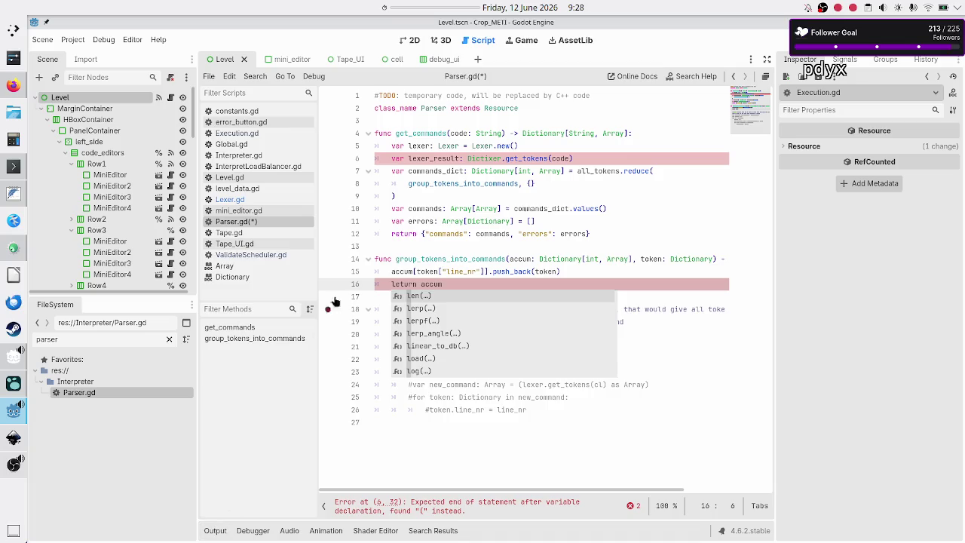
{"action": "left_click", "coordinate": [14, 85]}
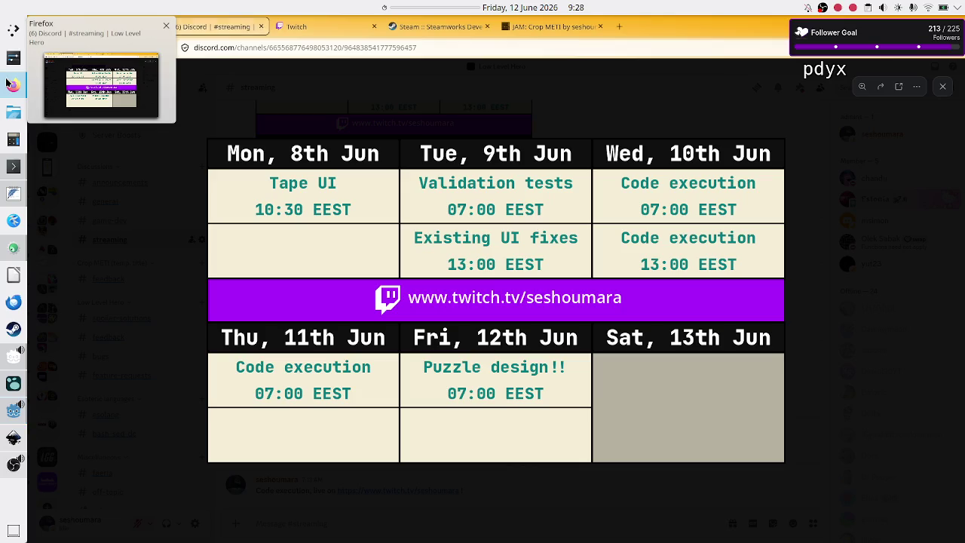
Search 'godot exit vim editing mode' in a new Firefox tab, then return to Godot.
{"action": "left_click", "coordinate": [619, 27]}
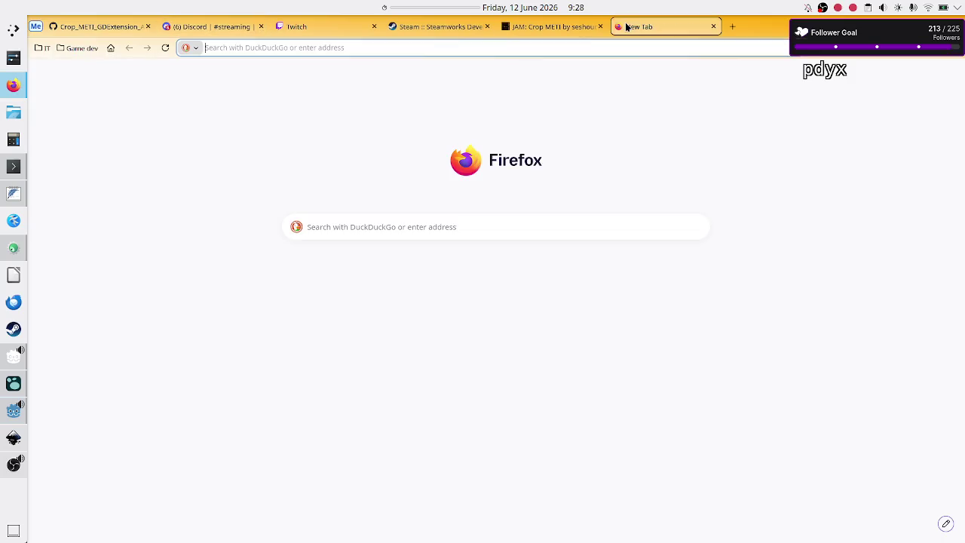
{"action": "type", "text": "godot exit vim "}
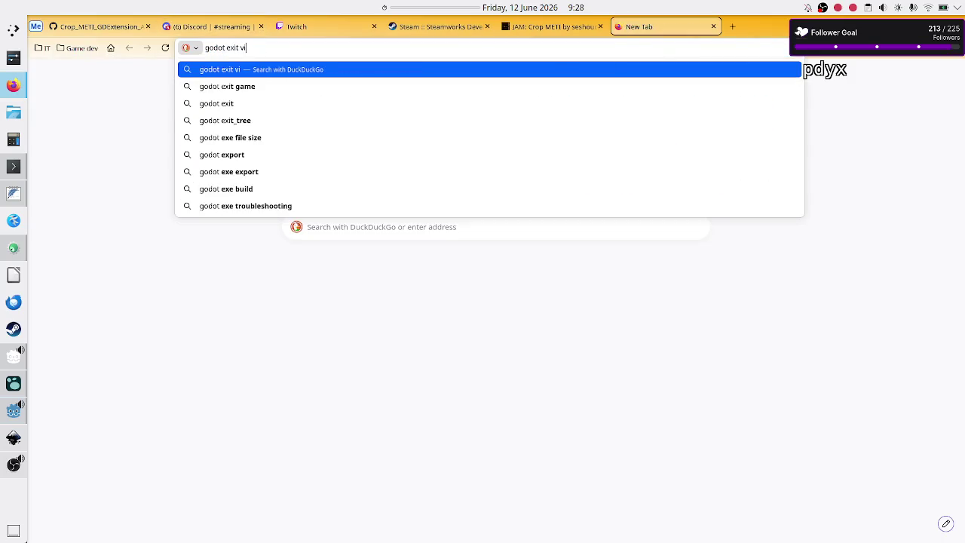
{"action": "type", "text": "editin"}
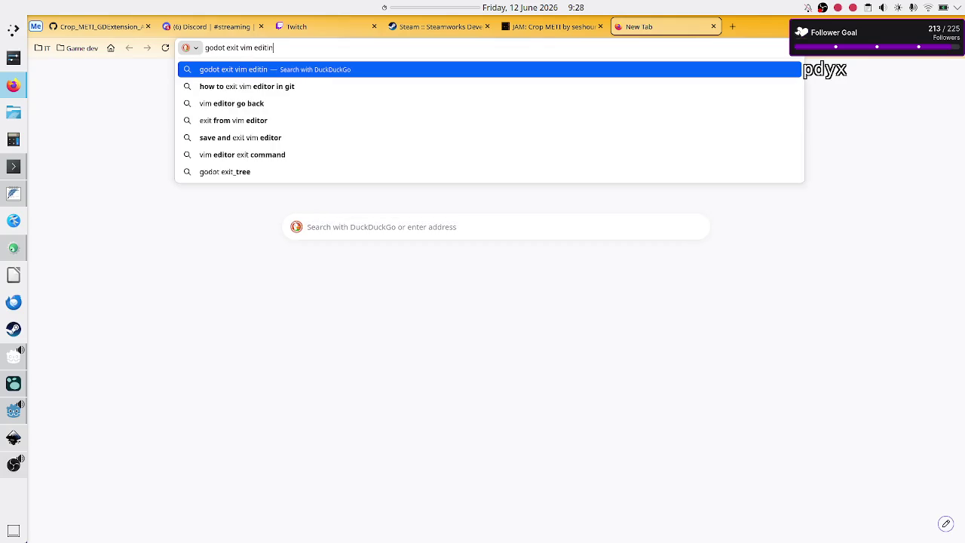
{"action": "type", "text": "g mode"}
{"action": "key", "text": "Return"}
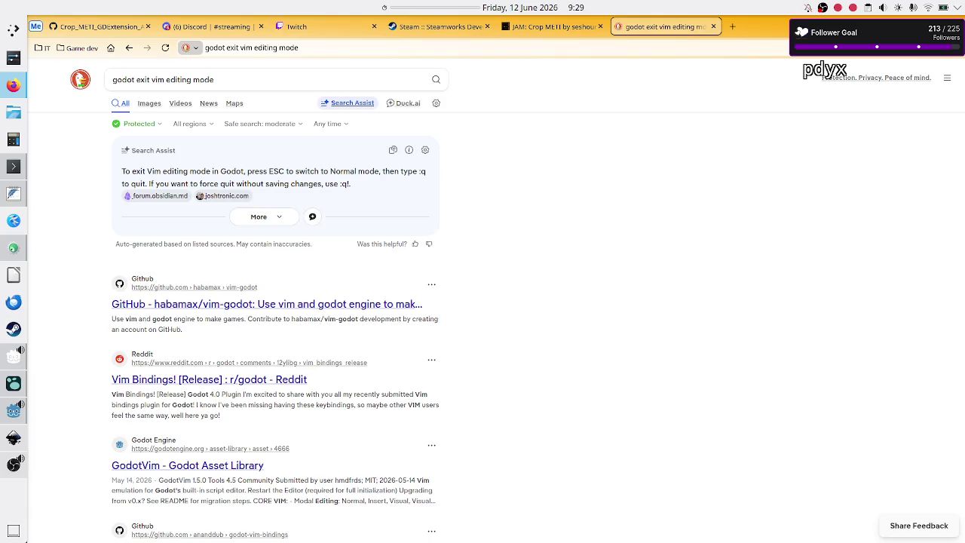
{"action": "key", "text": "alt+Tab"}
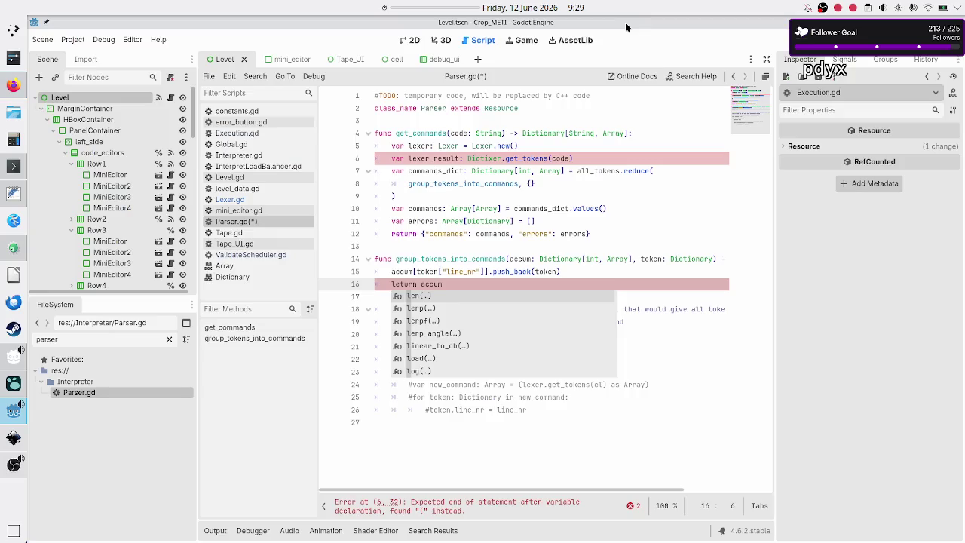
Save Parser.gd, then place the caret on line 16's return, dismissing stray autocomplete.
{"action": "left_click", "coordinate": [520, 185]}
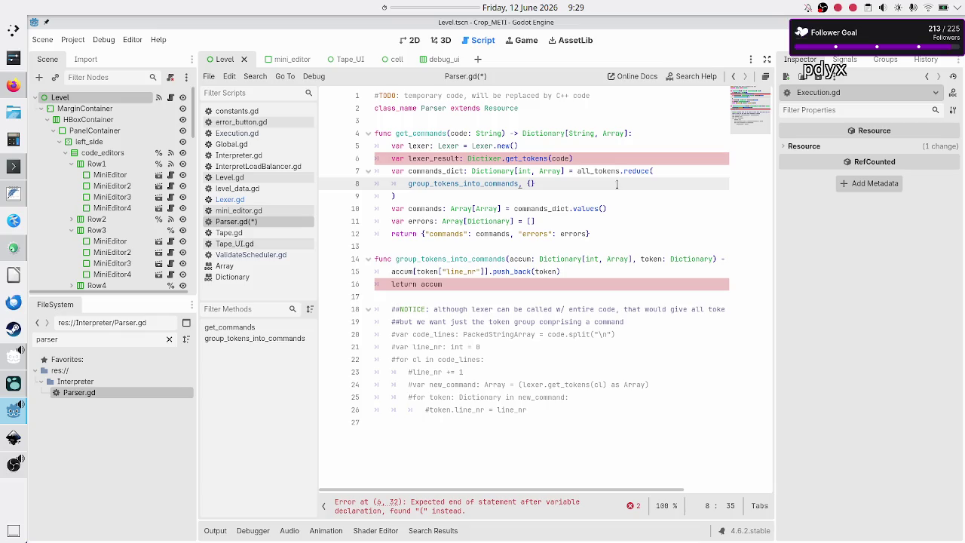
{"action": "key", "text": "ctrl+s"}
{"action": "left_click", "coordinate": [394, 284]}
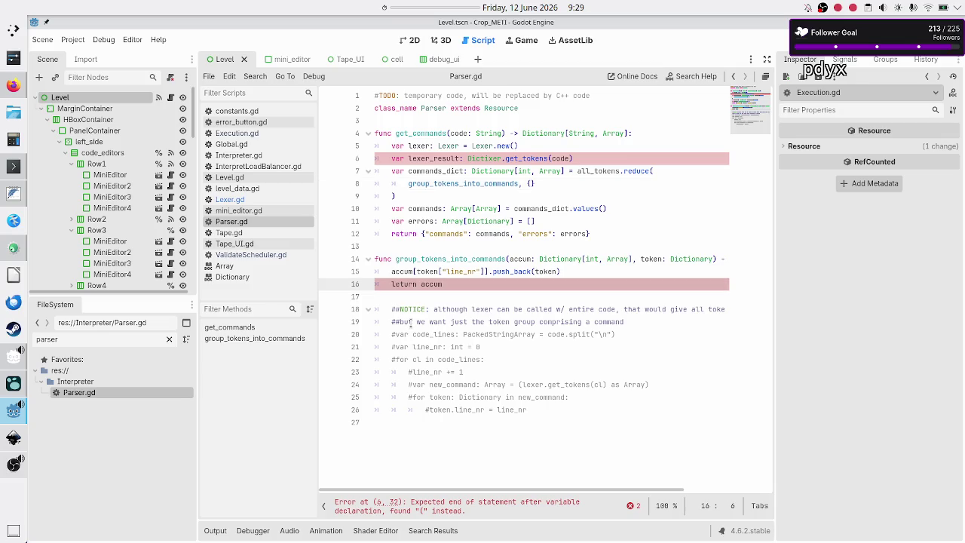
{"action": "type", "text": "i"}
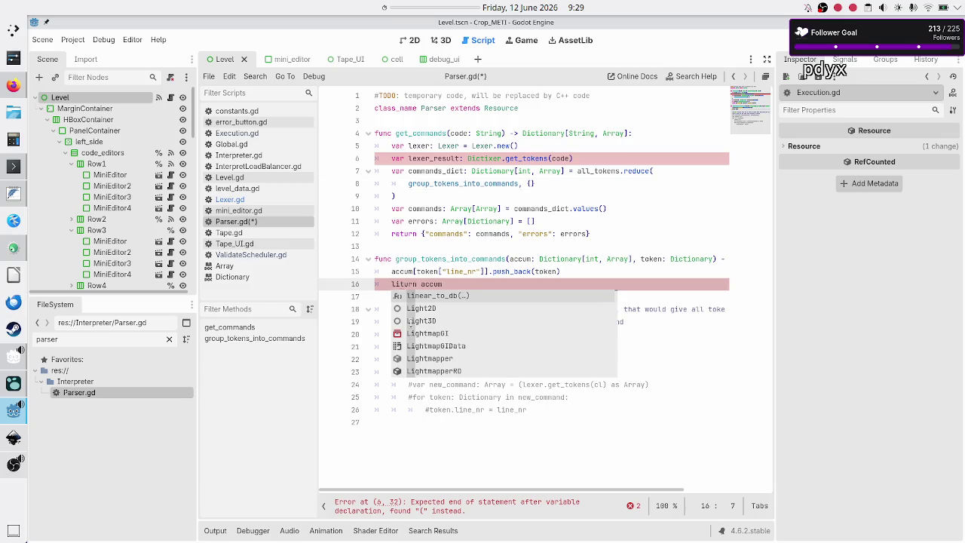
{"action": "key", "text": "Escape"}
Dismiss another autocomplete popup on line 16 and open Editor Settings from the Editor menu.
{"action": "type", "text": "q"}
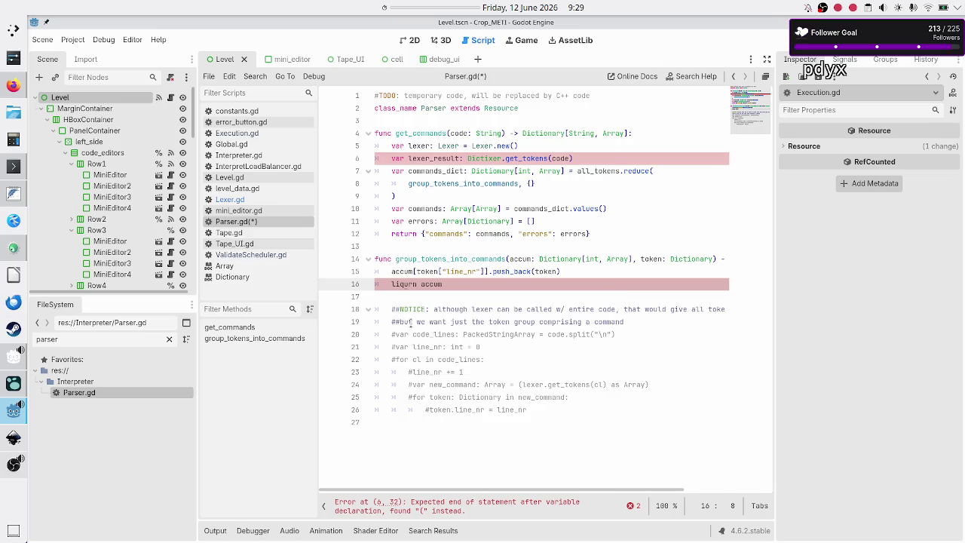
{"action": "key", "text": "Escape"}
{"action": "left_click", "coordinate": [126, 45]}
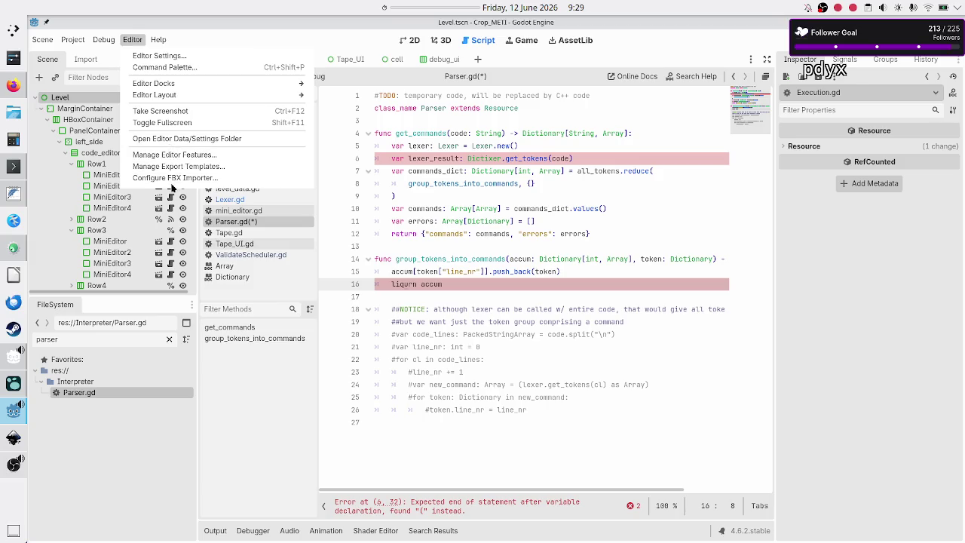
{"action": "left_click", "coordinate": [143, 56]}
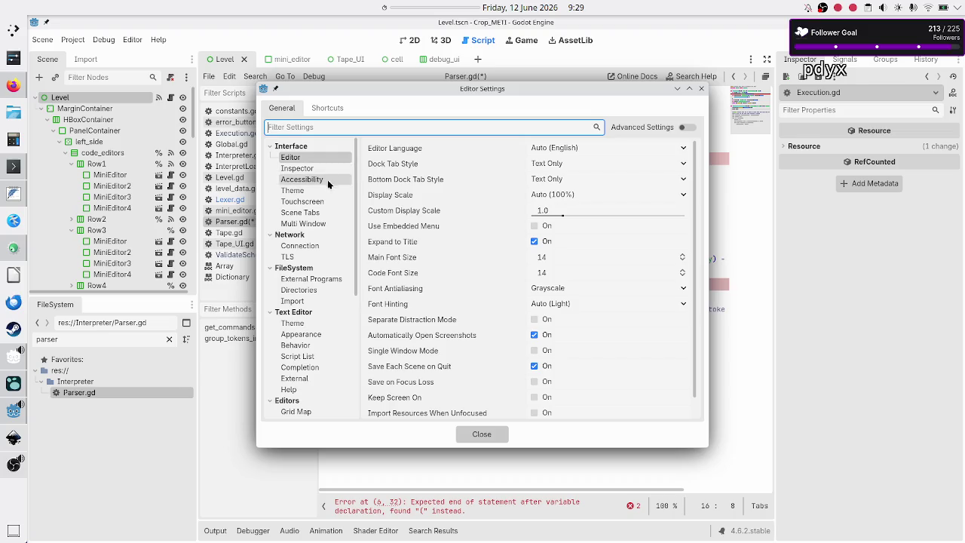
Filter Editor Settings for 'vim', close the dialog, and return to line 15 of Parser.gd.
{"action": "left_click", "coordinate": [311, 129]}
{"action": "type", "text": "vim"}
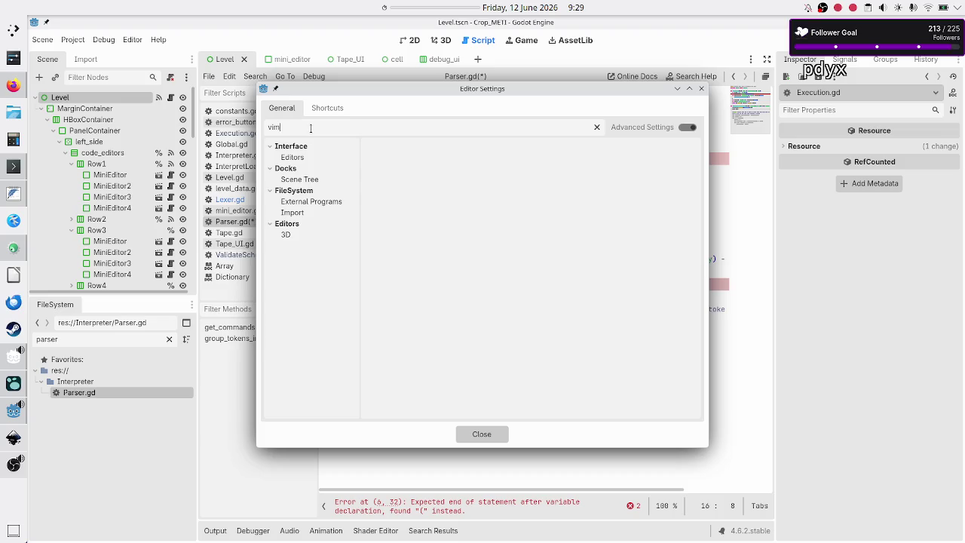
{"action": "left_click", "coordinate": [305, 158]}
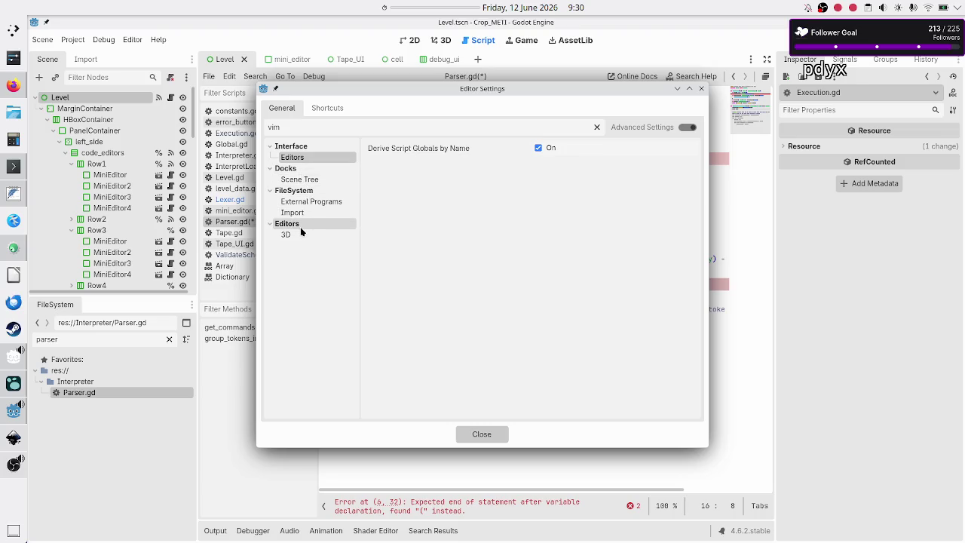
{"action": "left_click", "coordinate": [701, 88]}
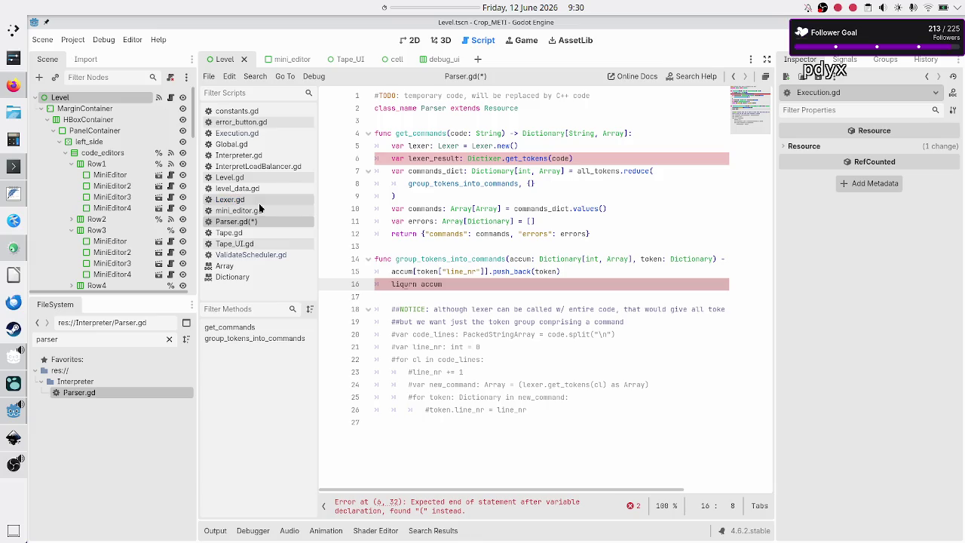
{"action": "left_click", "coordinate": [408, 271]}
Save Parser.gd and reload the current project via the Project menu.
{"action": "key", "text": "ctrl+s"}
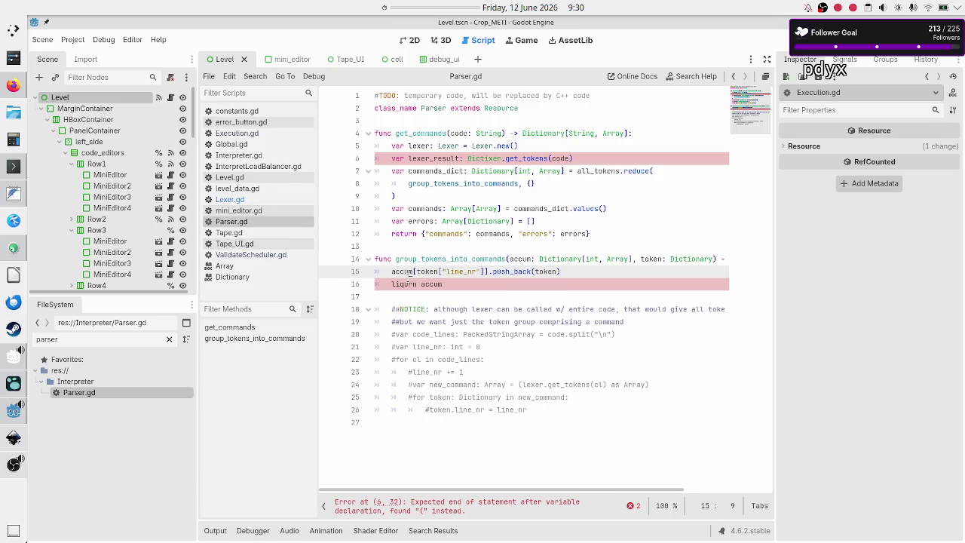
{"action": "left_click", "coordinate": [73, 40]}
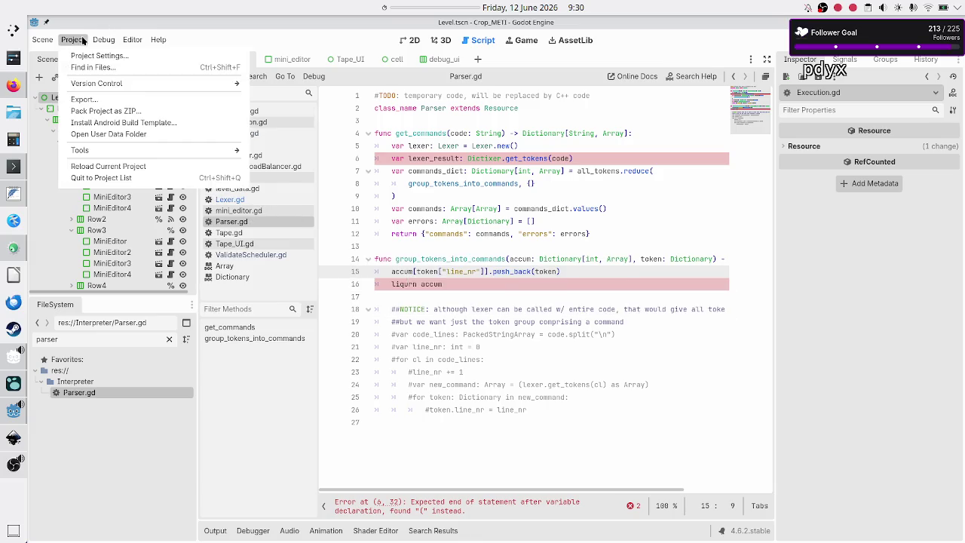
{"action": "left_click", "coordinate": [110, 167]}
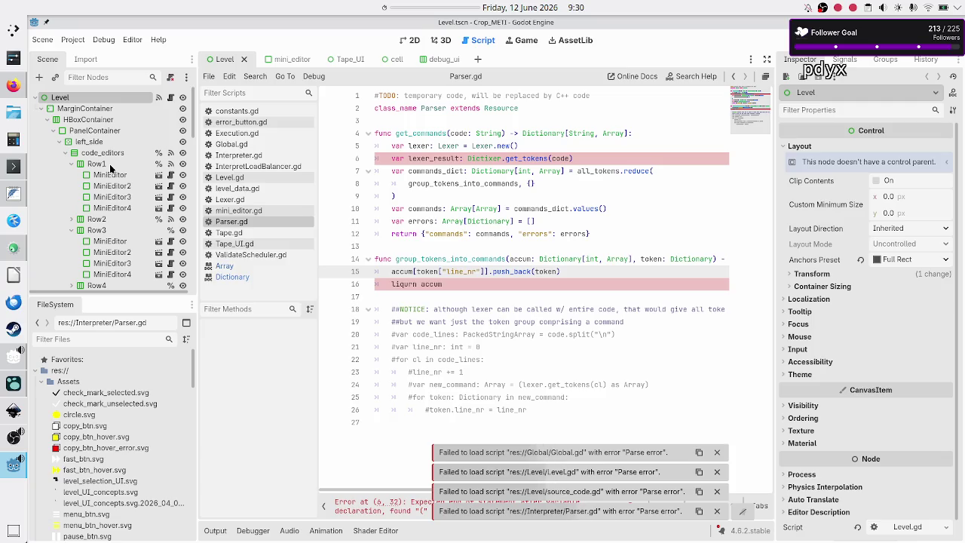
Replace 'liqurn' on line 16 with 'return' and trim the garbled Dictixer on line 6.
{"action": "key", "text": "ctrl+shift+Left"}
{"action": "type", "text": "return"}
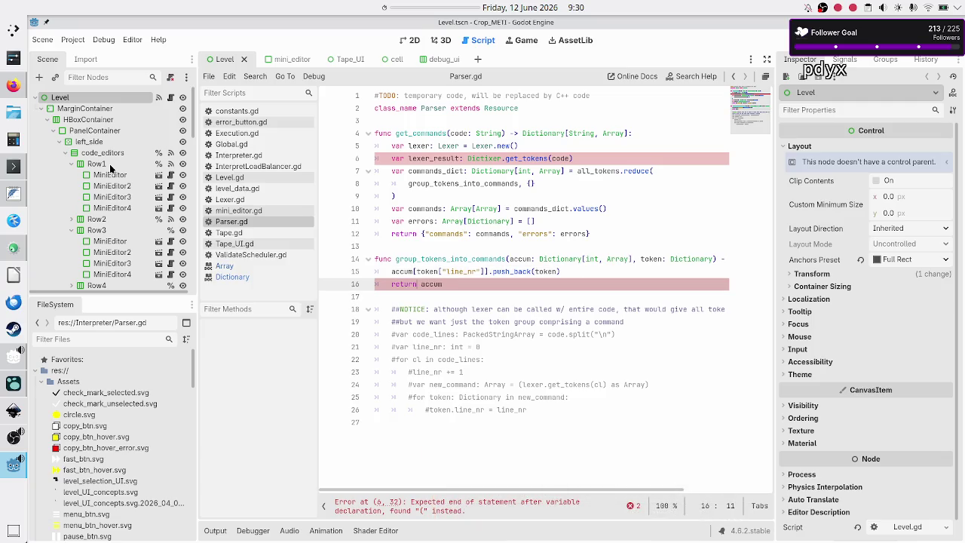
{"action": "key", "text": "Escape"}
{"action": "key", "text": "Up"}
{"action": "key", "text": "Up"}
{"action": "key", "text": "Up"}
{"action": "key", "text": "Up"}
{"action": "key", "text": "Up"}
{"action": "key", "text": "Up"}
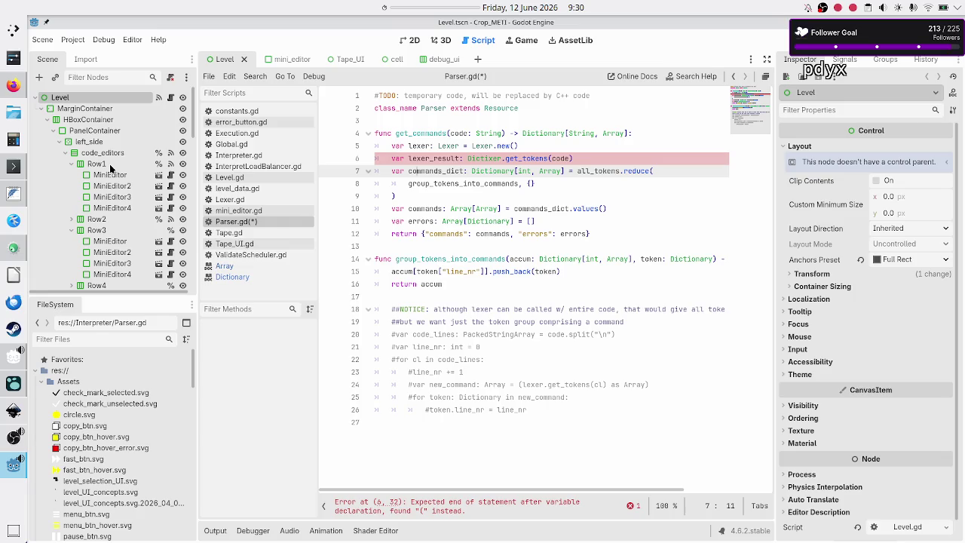
{"action": "key", "text": "Up"}
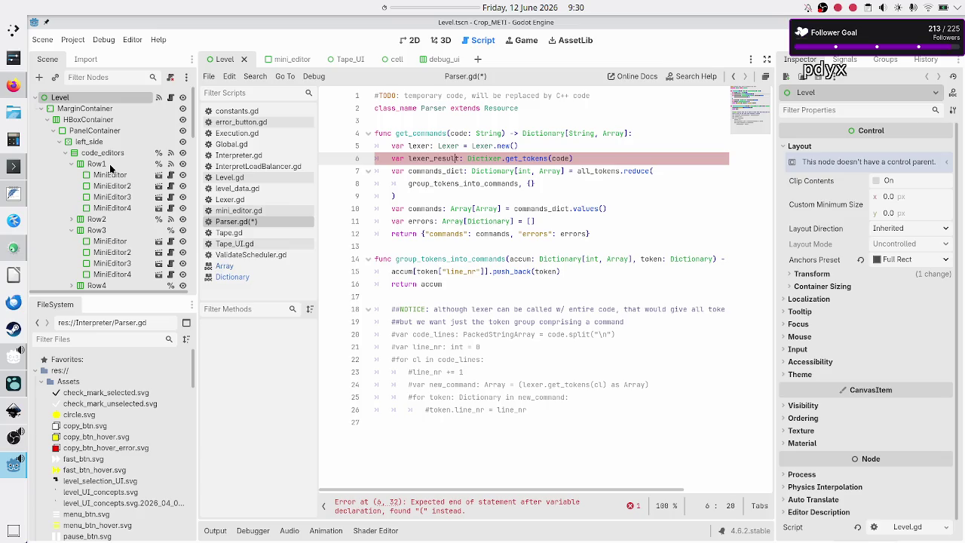
{"action": "key", "text": "Right"}
{"action": "key", "text": "Right"}
{"action": "key", "text": "Right"}
{"action": "key", "text": "BackSpace"}
{"action": "key", "text": "BackSpace"}
{"action": "key", "text": "BackSpace"}
Type lexer_result on line 6 as Dictionary[String, Array] assigned from lexer.
{"action": "type", "text": "le"}
{"action": "type", "text": "xer"}
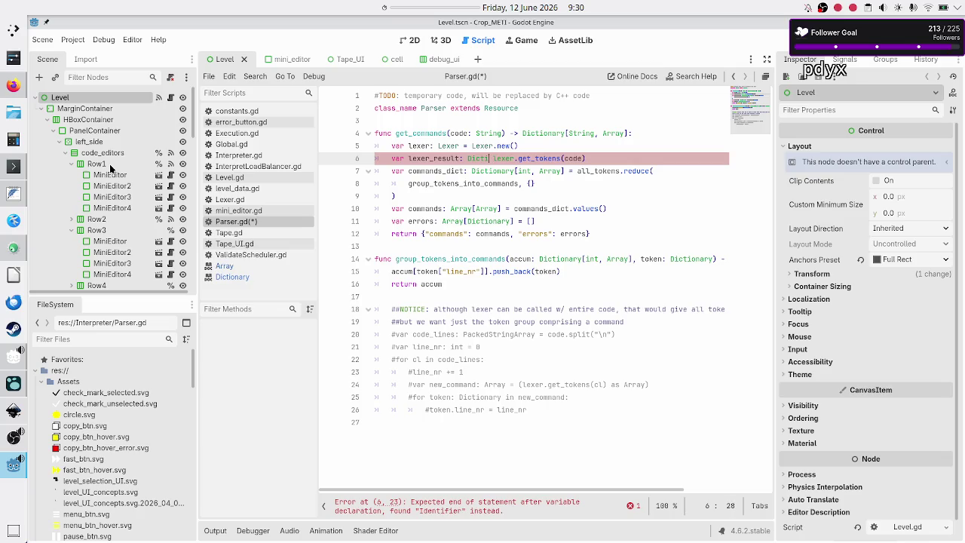
{"action": "key", "text": "ctrl+space"}
{"action": "key", "text": "Return"}
{"action": "type", "text": "[Array"}
{"action": "type", "text": "] "}
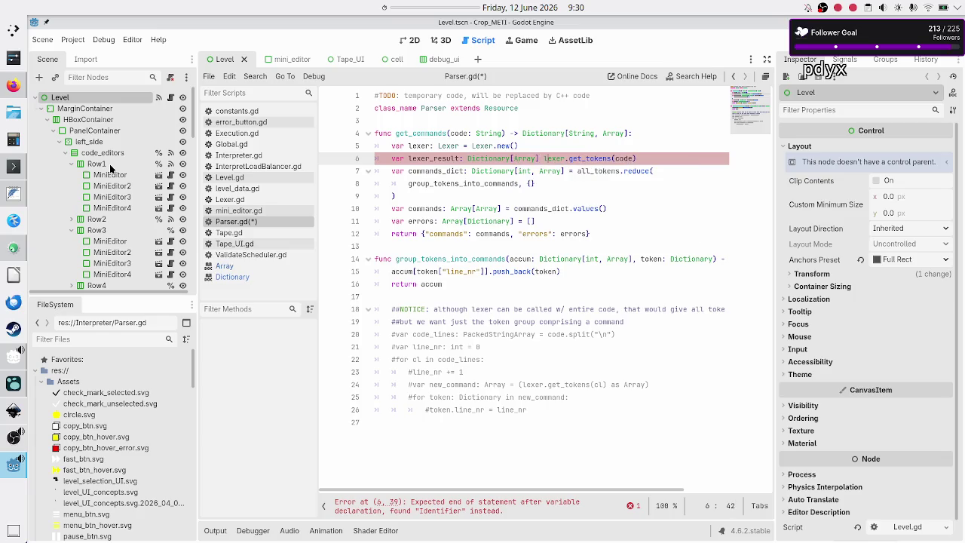
{"action": "type", "text": "="}
{"action": "key", "text": "Right"}
{"action": "key", "text": "Right"}
{"action": "key", "text": "Right"}
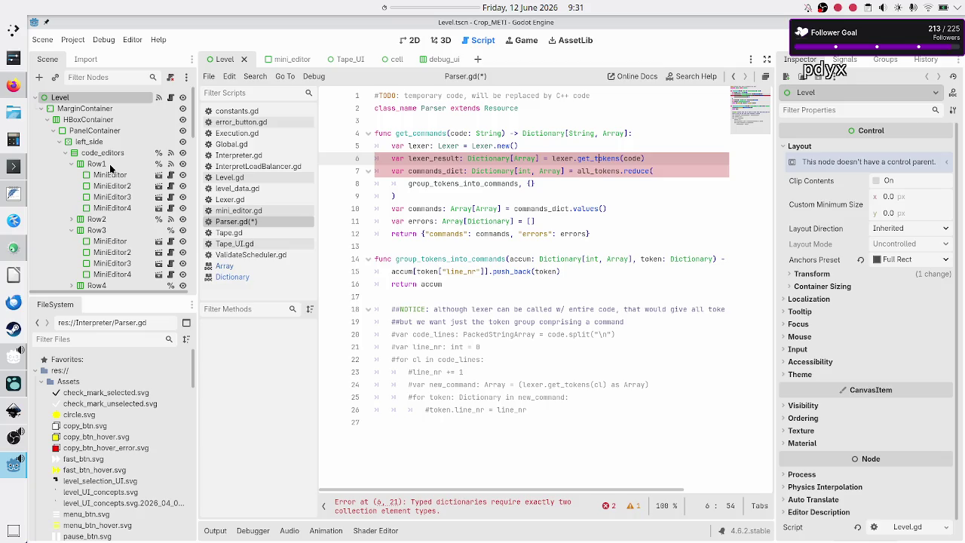
{"action": "key", "text": "Left"}
{"action": "key", "text": "Left"}
{"action": "key", "text": "Left"}
{"action": "type", "text": "String,"}
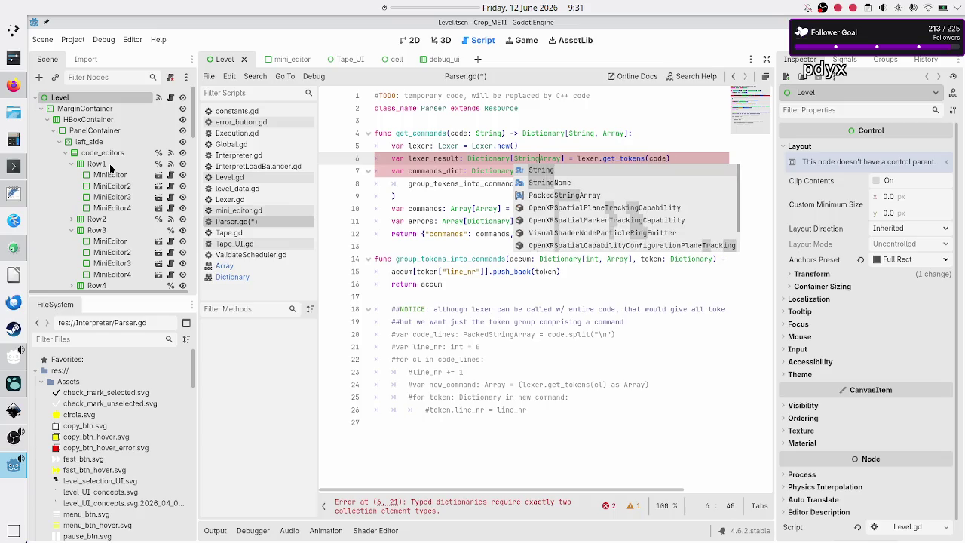
{"action": "key", "text": "Escape"}
{"action": "key", "text": "End"}
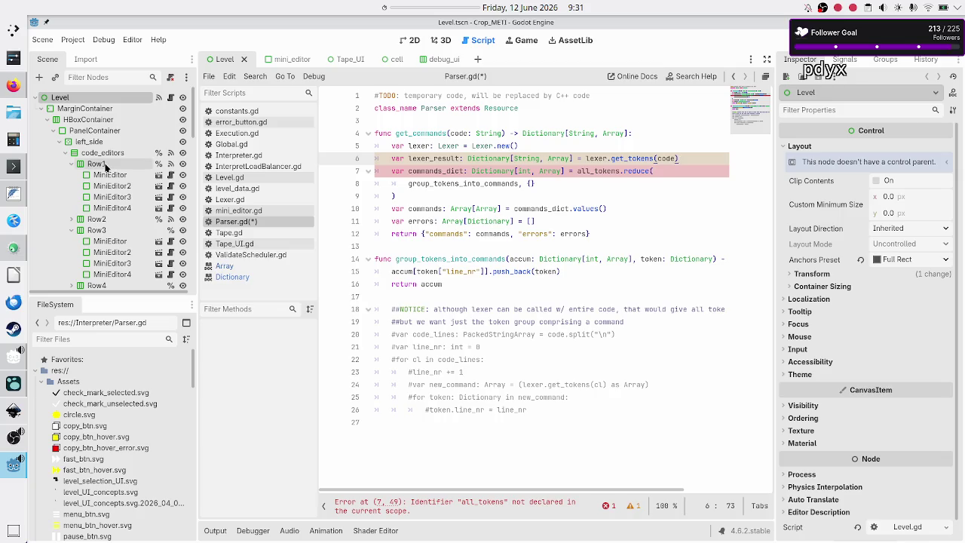
Add a new line declaring var all_tokens: Array[Dictionary] below line 6.
{"action": "key", "text": "Return"}
{"action": "type", "text": "all"}
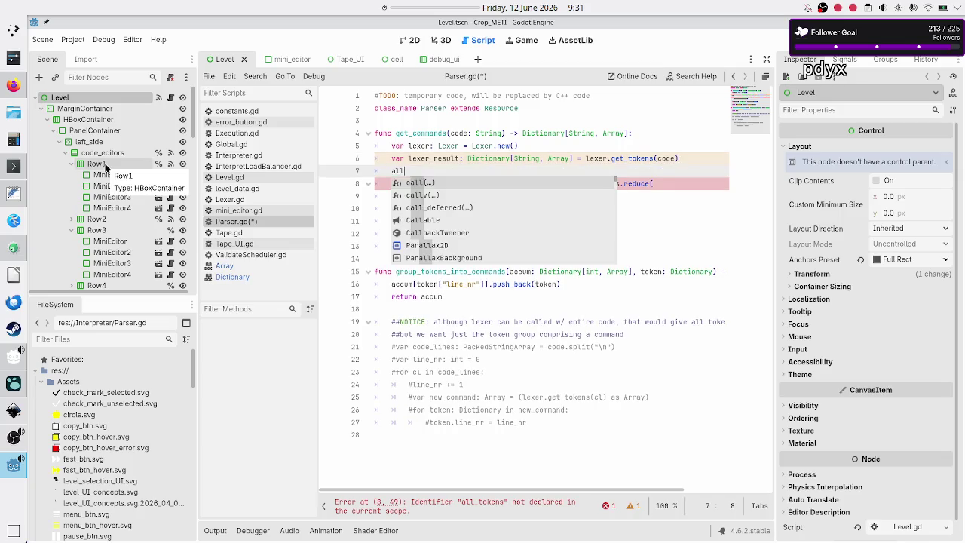
{"action": "type", "text": "_toke"}
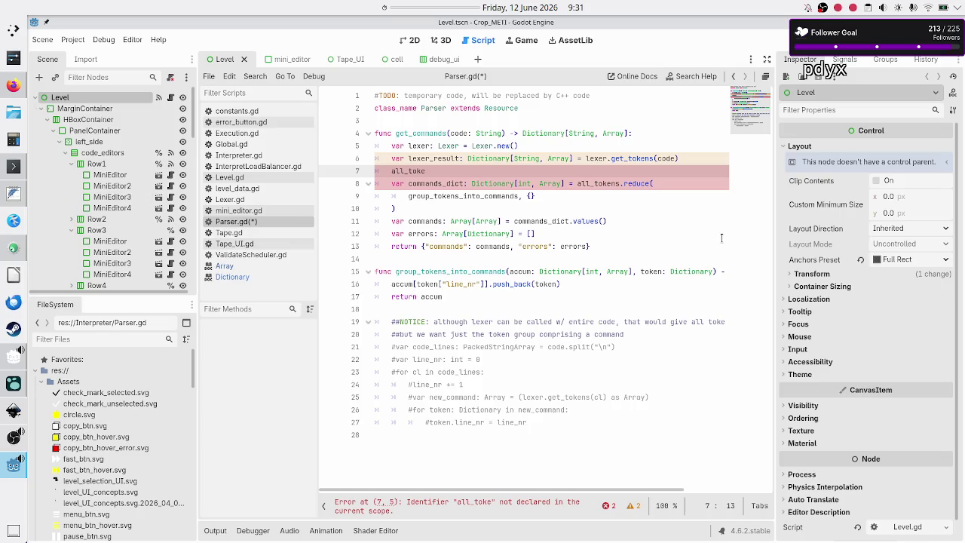
{"action": "key", "text": "BackSpace"}
{"action": "key", "text": "BackSpace"}
{"action": "key", "text": "BackSpace"}
{"action": "type", "text": "var all_to"}
{"action": "type", "text": "kens:"}
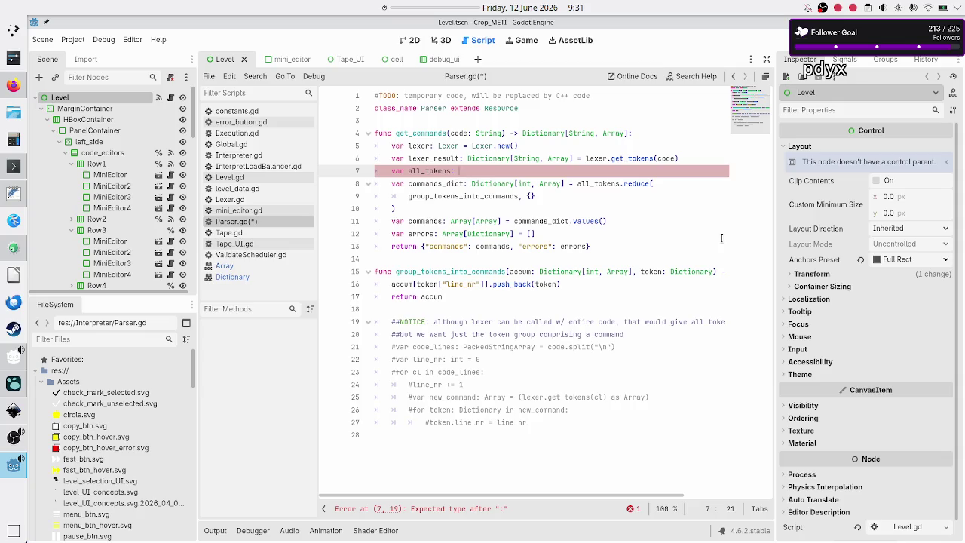
{"action": "type", "text": "Arr"}
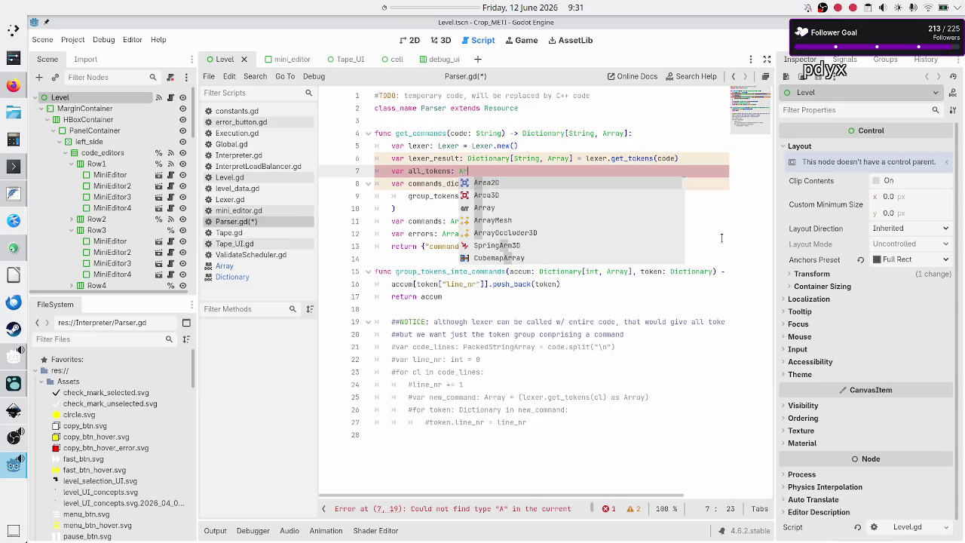
{"action": "key", "text": "Return"}
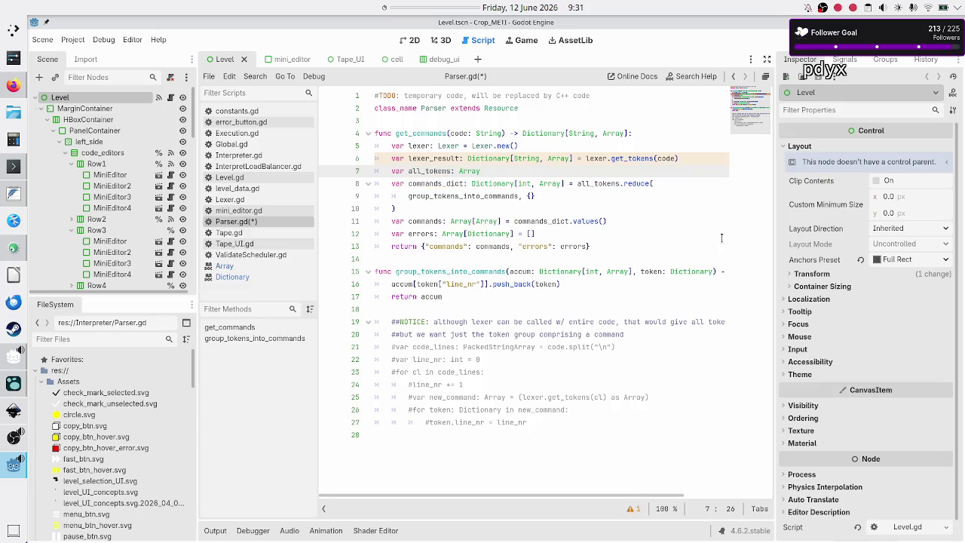
{"action": "type", "text": "[Dict"}
{"action": "key", "text": "Return"}
Check the 'tokens' key returned by get_tokens in Lexer.gd, then go back to Parser.gd.
{"action": "left_click", "coordinate": [240, 199]}
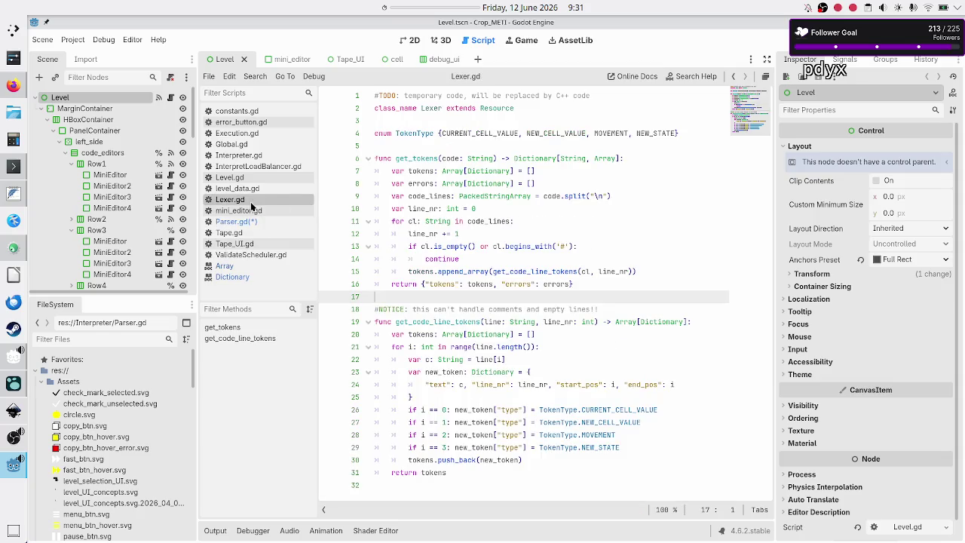
{"action": "double_click", "coordinate": [483, 284]}
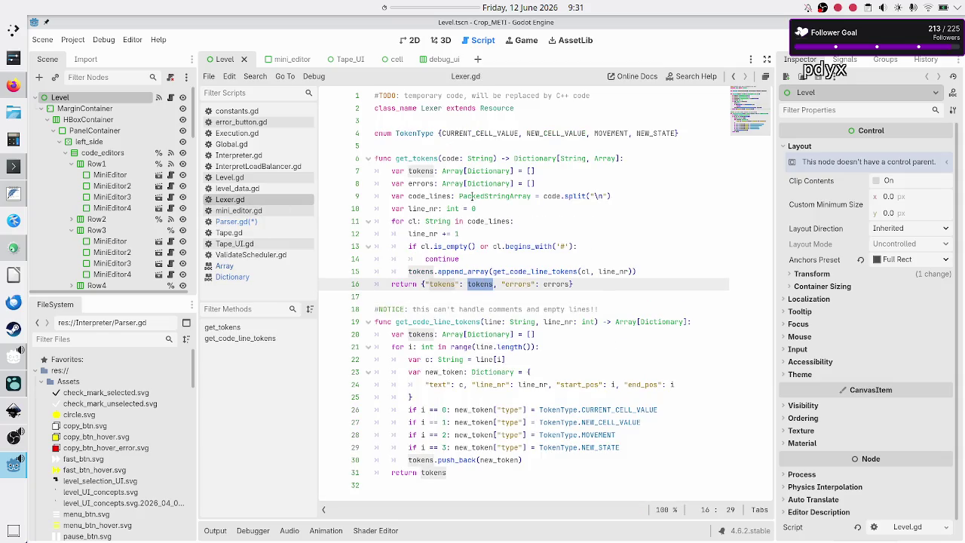
{"action": "left_click", "coordinate": [221, 223]}
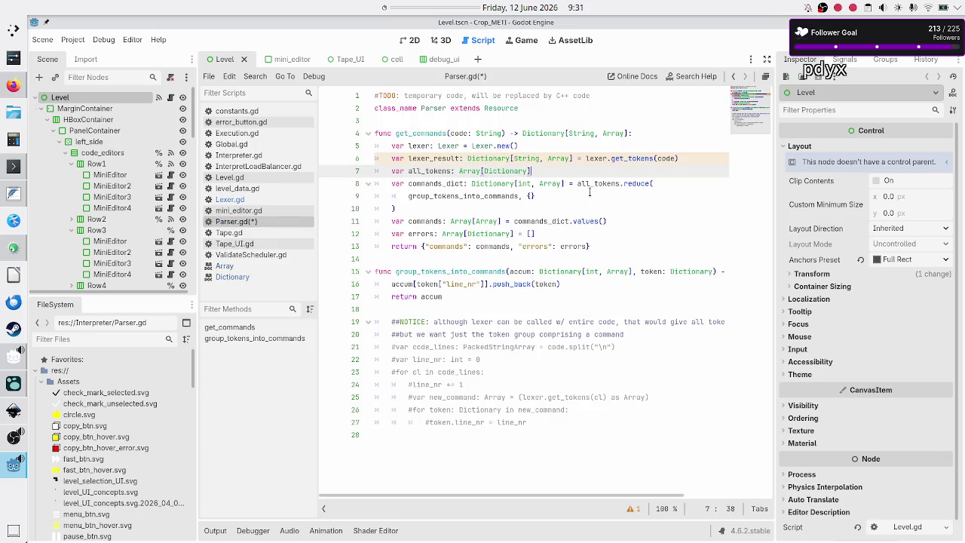
Assign all_tokens = lexer_result["tokens"] on line 7 and save Parser.gd.
{"action": "key", "text": "BackSpace"}
{"action": "type", "text": "= le"}
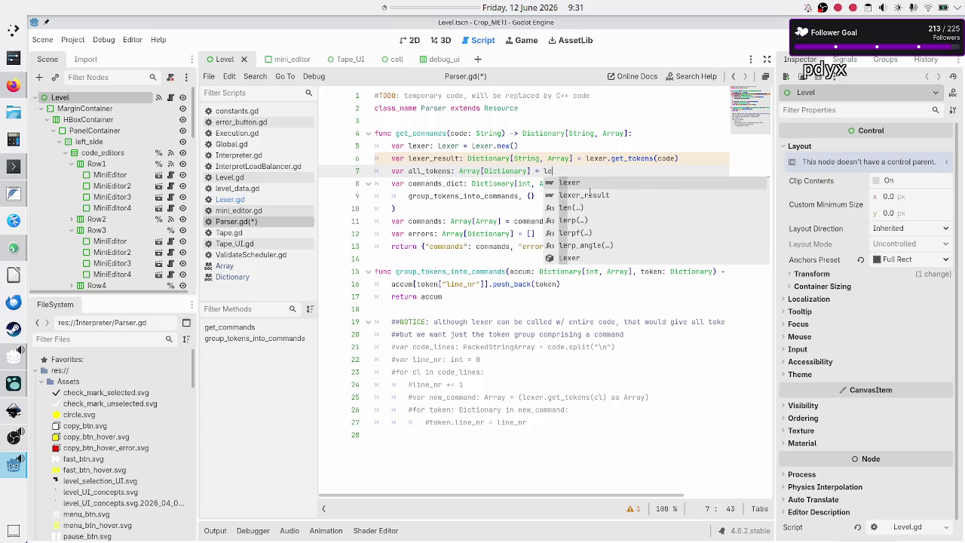
{"action": "type", "text": "xer"}
{"action": "key", "text": "Return"}
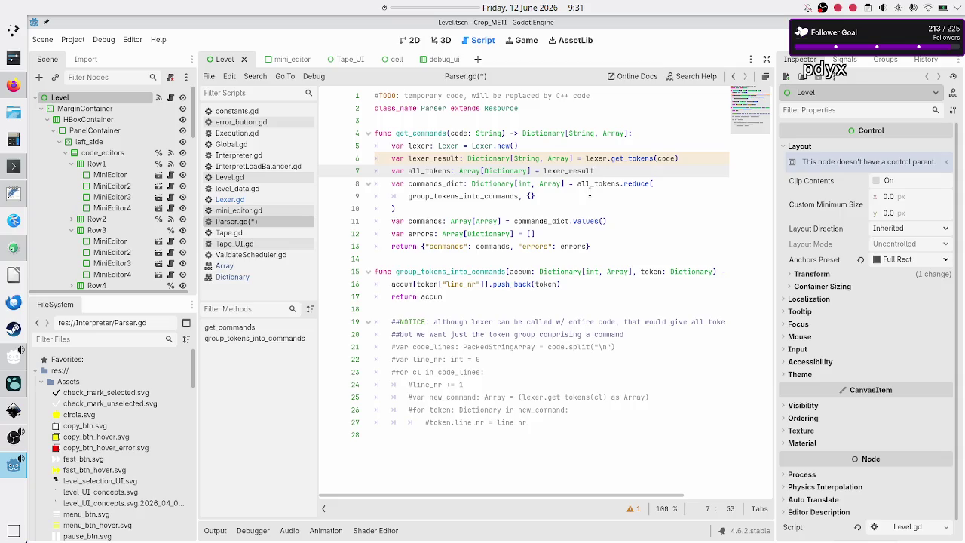
{"action": "type", "text": "["}
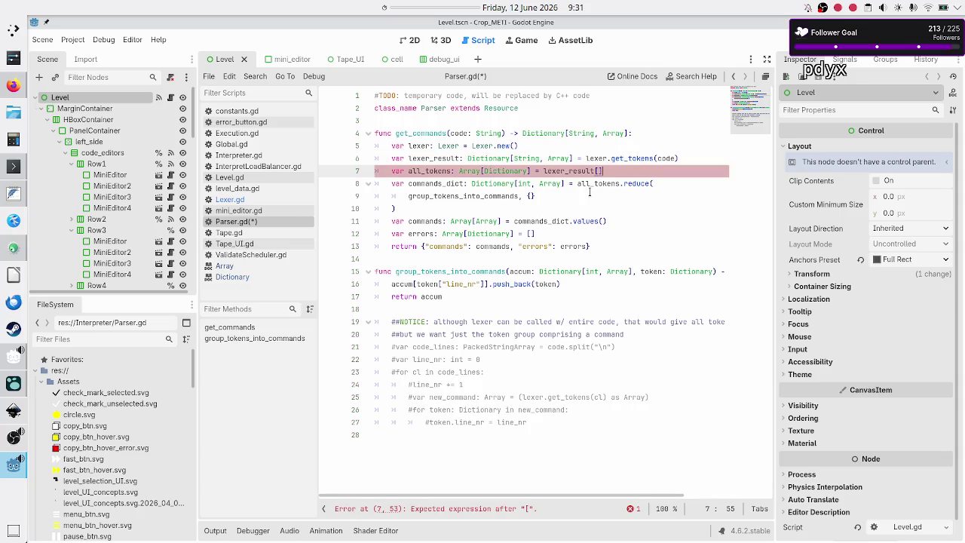
{"action": "type", "text": "\"tokens"}
{"action": "key", "text": "ctrl+s"}
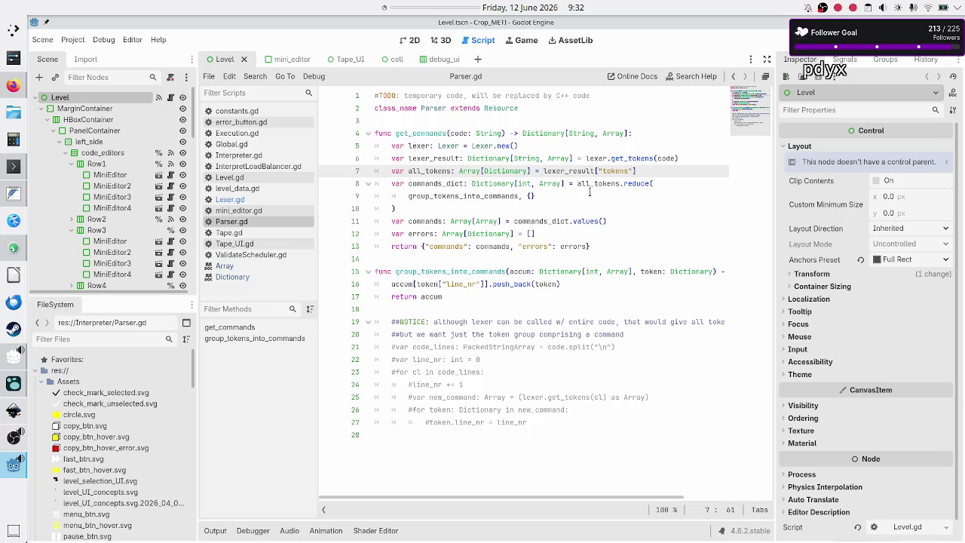
{"action": "key", "text": "Down"}
{"action": "key", "text": "Home"}
{"action": "key", "text": "Home"}
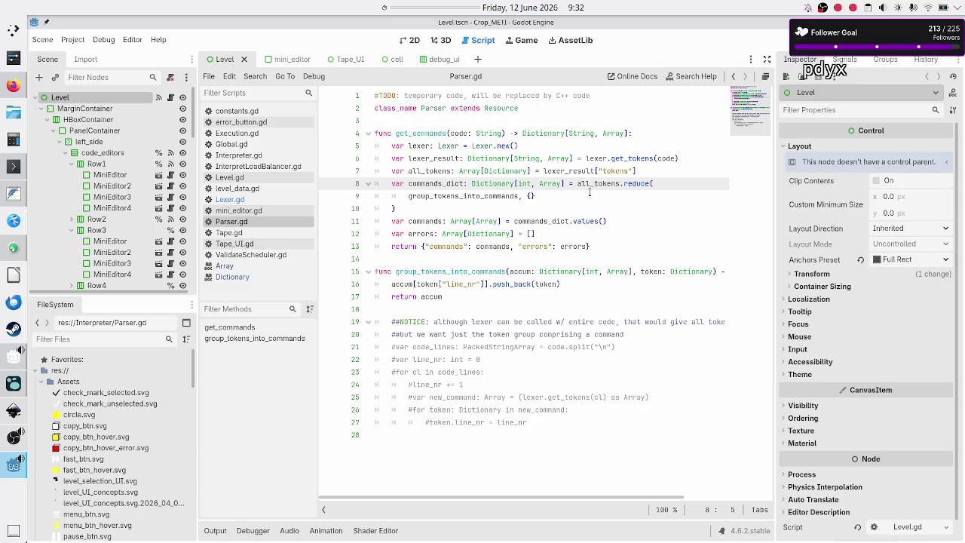
{"action": "key", "text": "Up"}
{"action": "key", "text": "Down"}
{"action": "key", "text": "Down"}
{"action": "key", "text": "Down"}
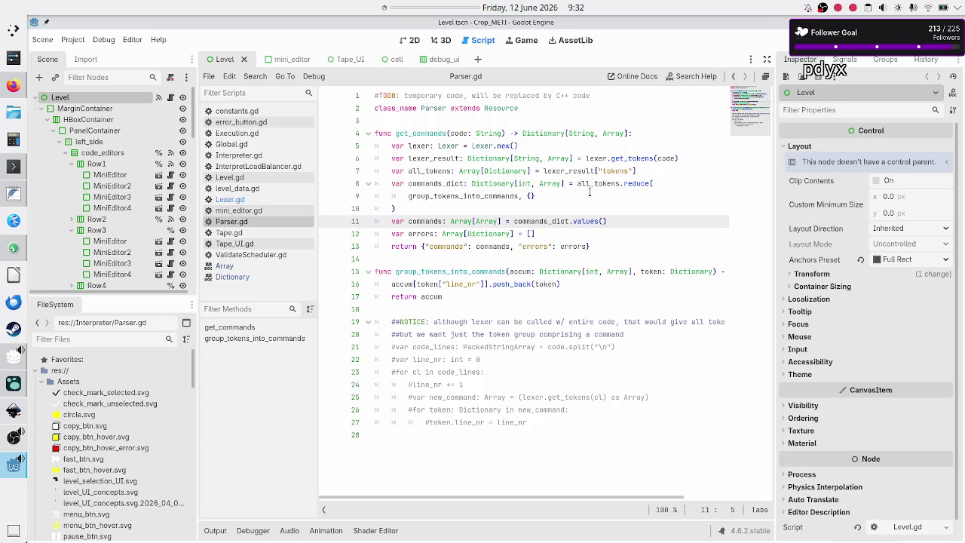
{"action": "key", "text": "Down"}
{"action": "key", "text": "Down"}
{"action": "key", "text": "Down"}
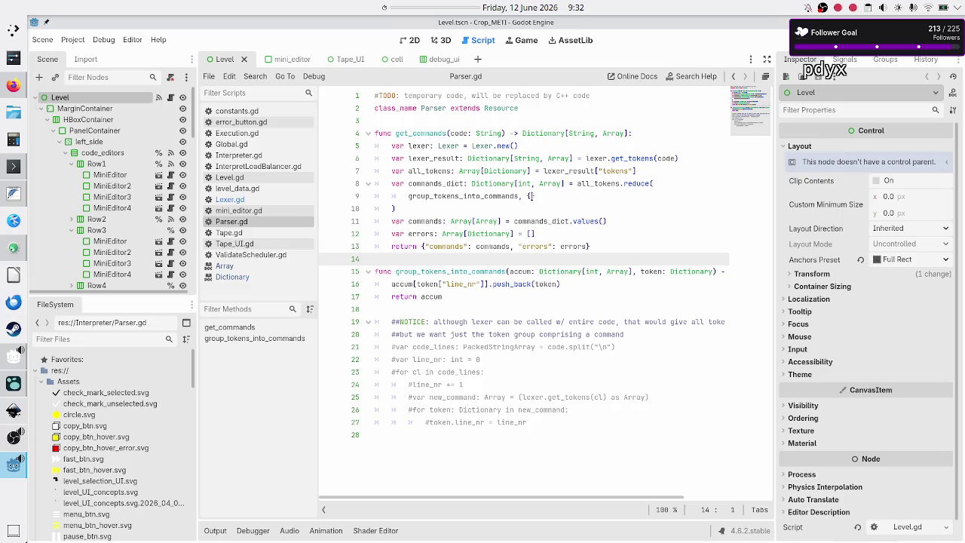
{"action": "left_click", "coordinate": [252, 255]}
{"action": "scroll", "coordinate": [538, 184], "scroll_direction": "up", "scroll_amount": 10}
{"action": "scroll", "coordinate": [538, 184], "scroll_direction": "up", "scroll_amount": 4}
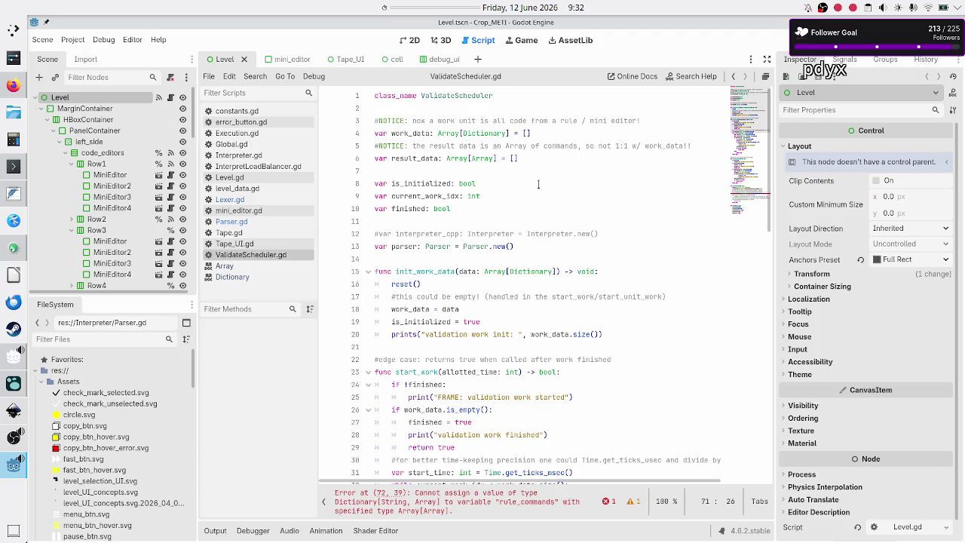
{"action": "double_click", "coordinate": [418, 157]}
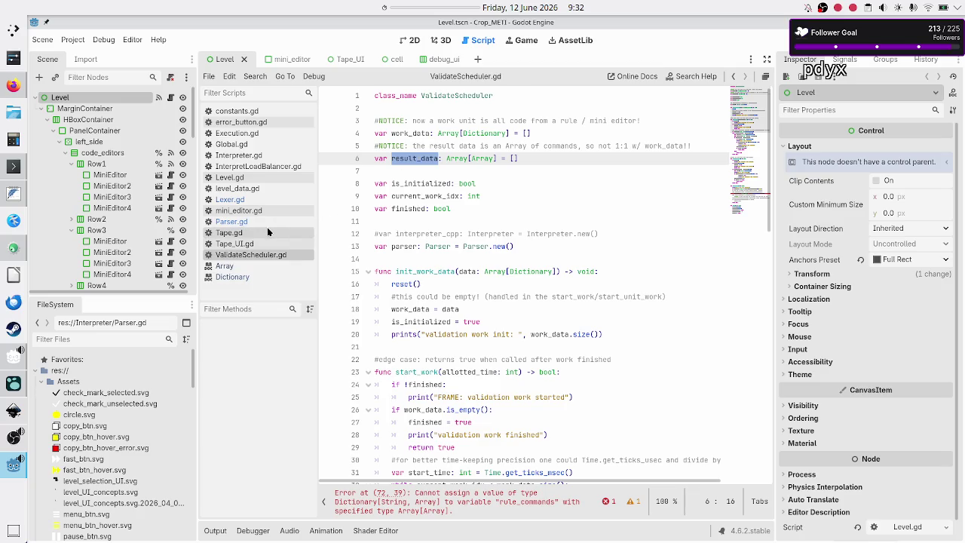
In Parser.gd, mark get_commands' Dictionary[String, Array] return type and highlight every use of 'commands'.
{"action": "left_click", "coordinate": [266, 225]}
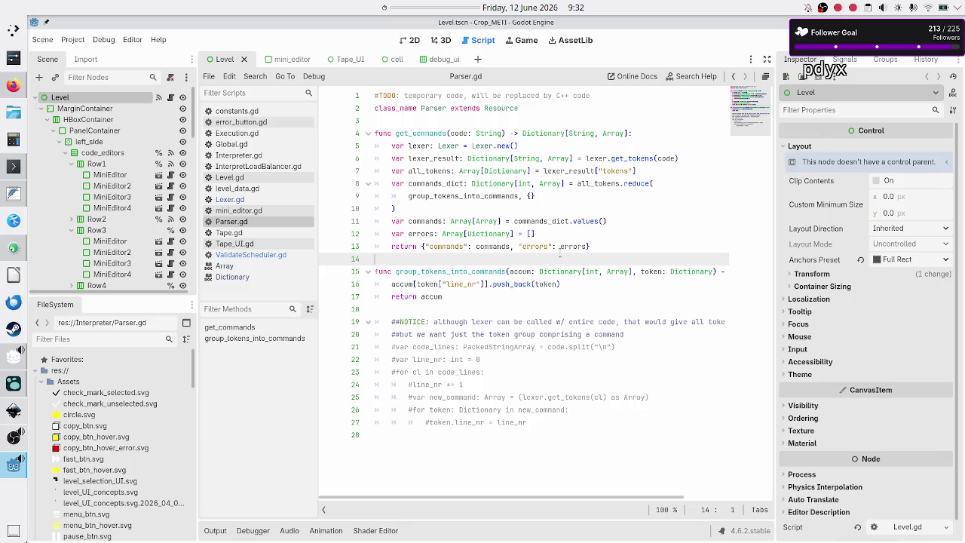
{"action": "left_click_drag", "start_coordinate": [532, 134], "coordinate": [630, 133]}
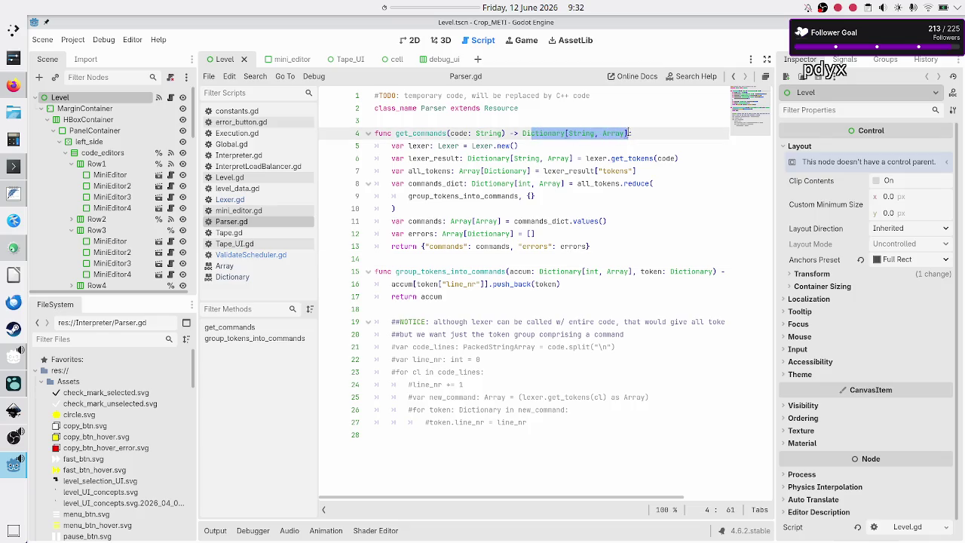
{"action": "left_click", "coordinate": [445, 248]}
{"action": "double_click", "coordinate": [445, 248]}
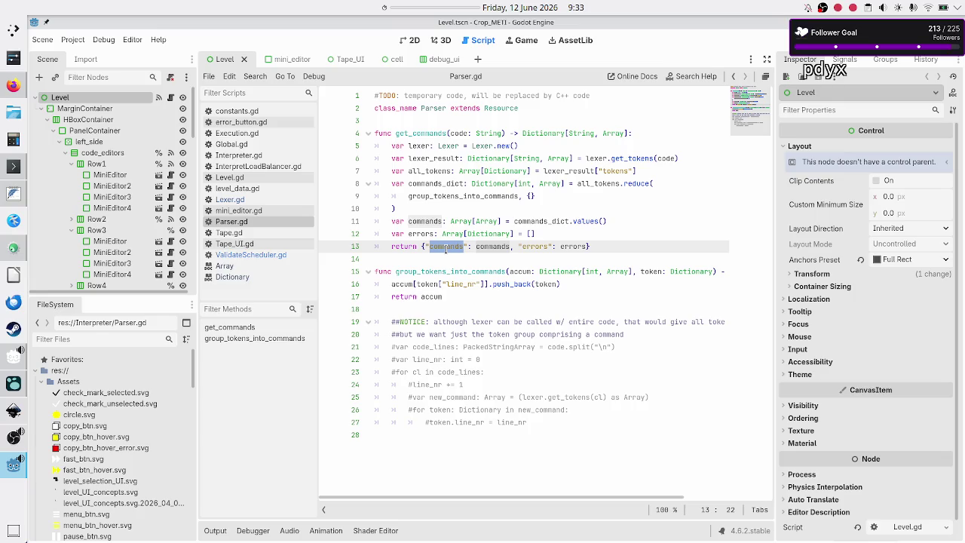
Trace false, do_unit_work and the success variable in ValidateScheduler.gd, then view Execution.gd.
{"action": "left_click", "coordinate": [276, 255]}
{"action": "scroll", "coordinate": [514, 326], "scroll_direction": "down", "scroll_amount": 15}
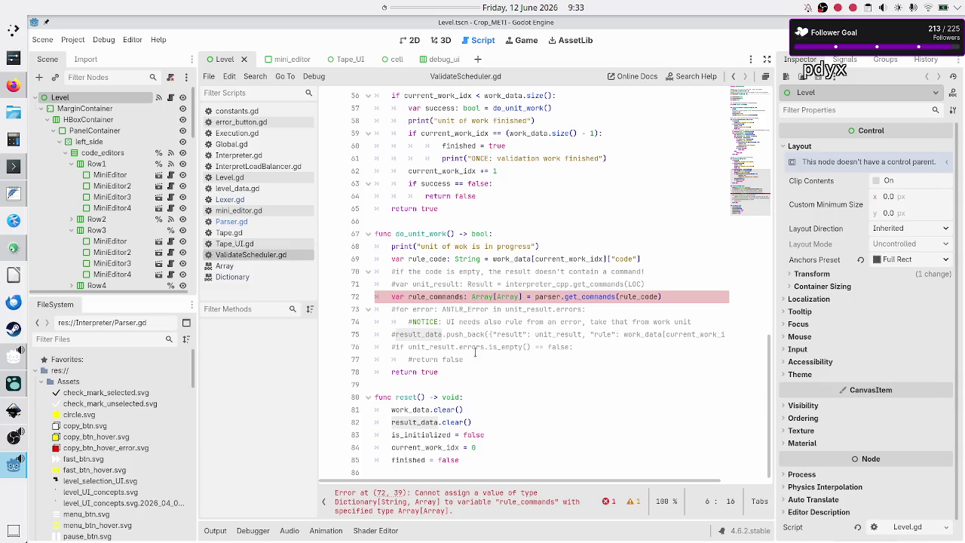
{"action": "double_click", "coordinate": [474, 356]}
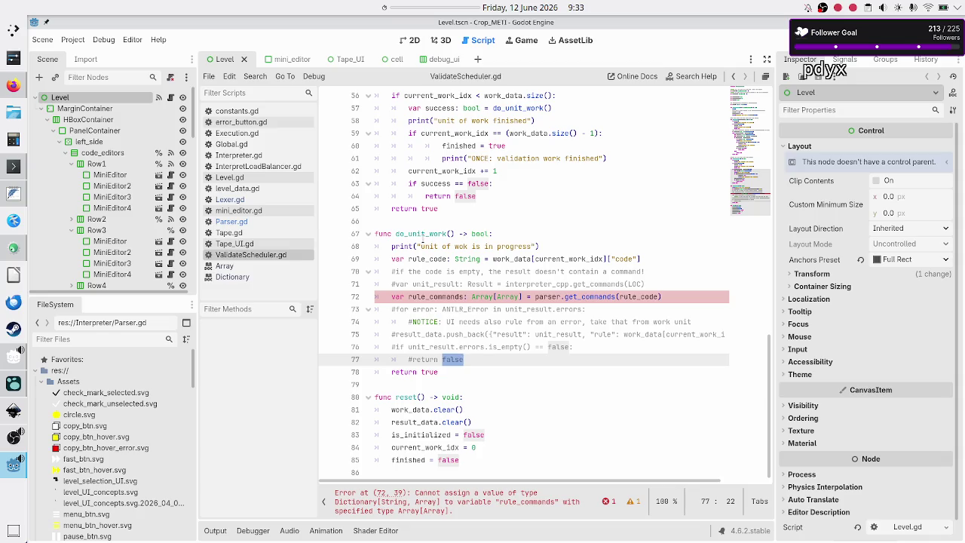
{"action": "double_click", "coordinate": [423, 235]}
{"action": "scroll", "coordinate": [497, 202], "scroll_direction": "up", "scroll_amount": 5}
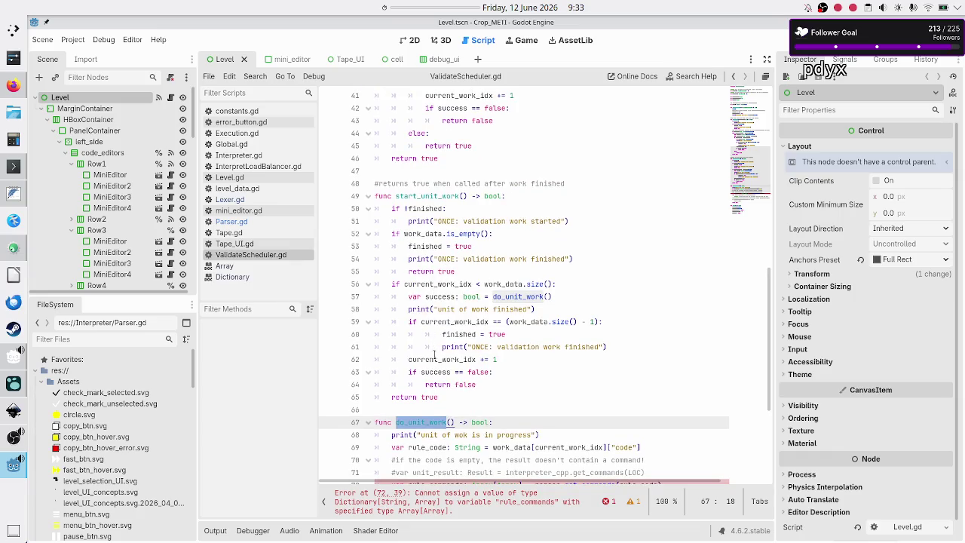
{"action": "double_click", "coordinate": [479, 371]}
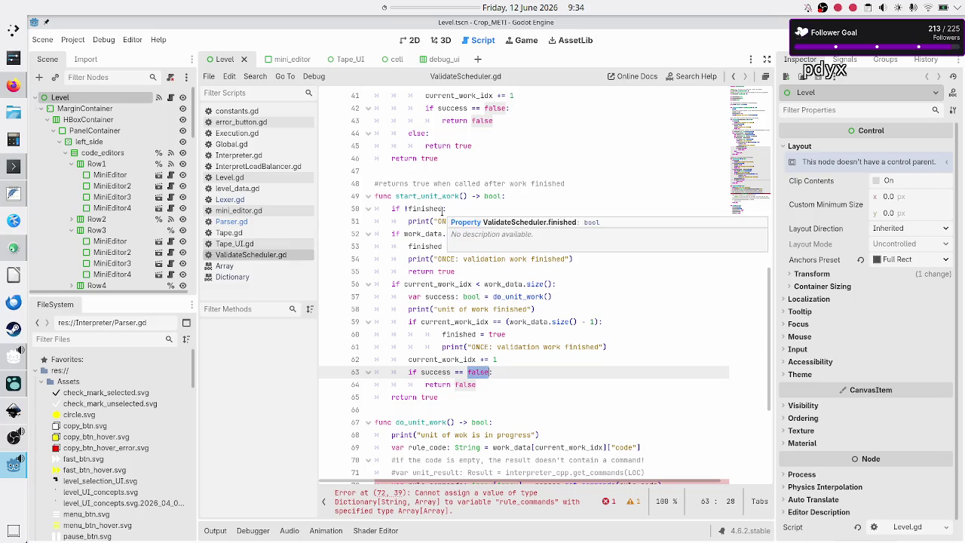
{"action": "scroll", "coordinate": [443, 212], "scroll_direction": "up", "scroll_amount": 7}
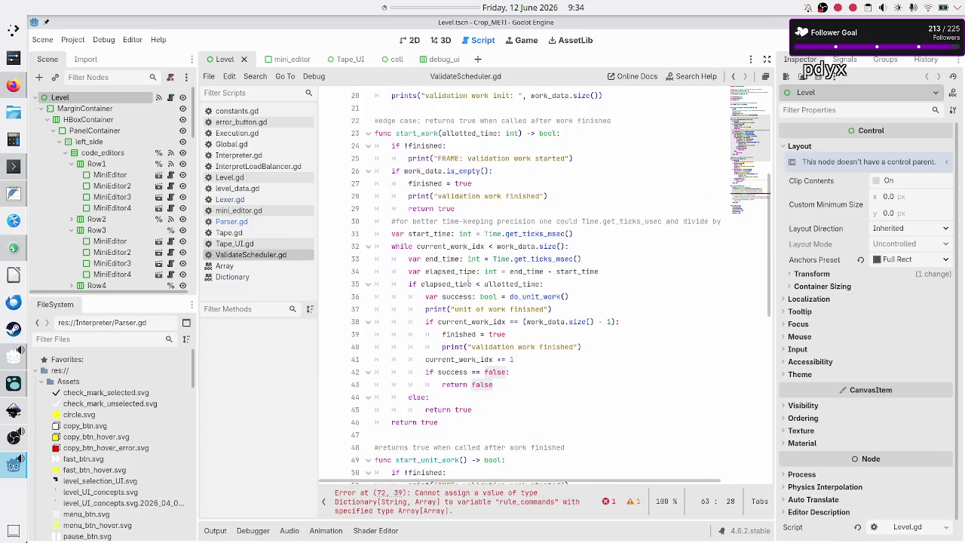
{"action": "double_click", "coordinate": [450, 296]}
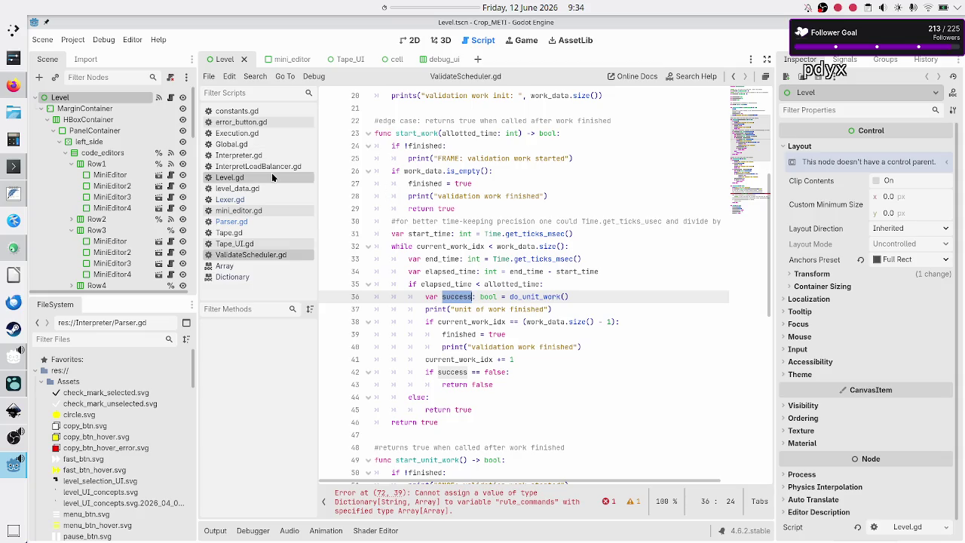
{"action": "left_click", "coordinate": [277, 136]}
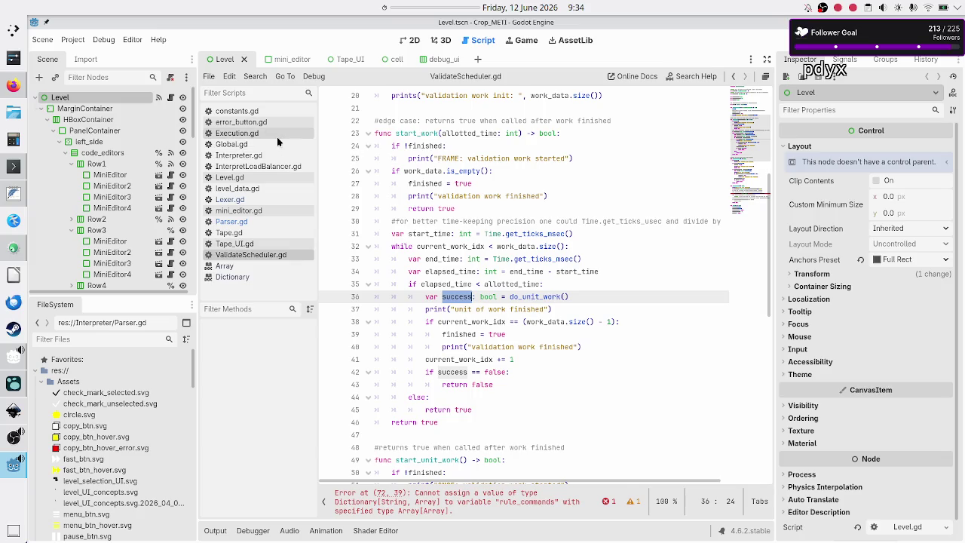
{"action": "scroll", "coordinate": [445, 284], "scroll_direction": "down", "scroll_amount": 7}
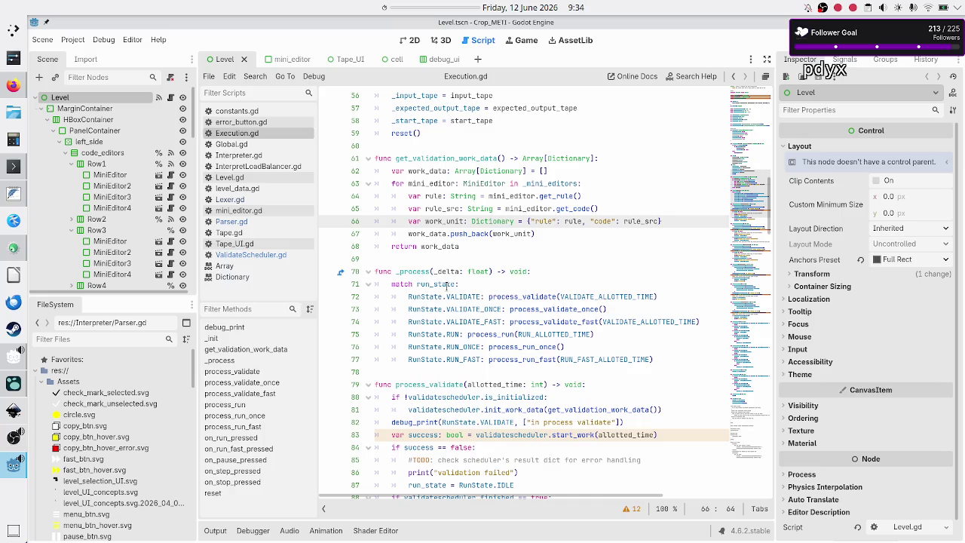
In Execution.gd's process_validate, highlight success, the line-85 TODO and the run_state assignment.
{"action": "scroll", "coordinate": [446, 284], "scroll_direction": "down", "scroll_amount": 5}
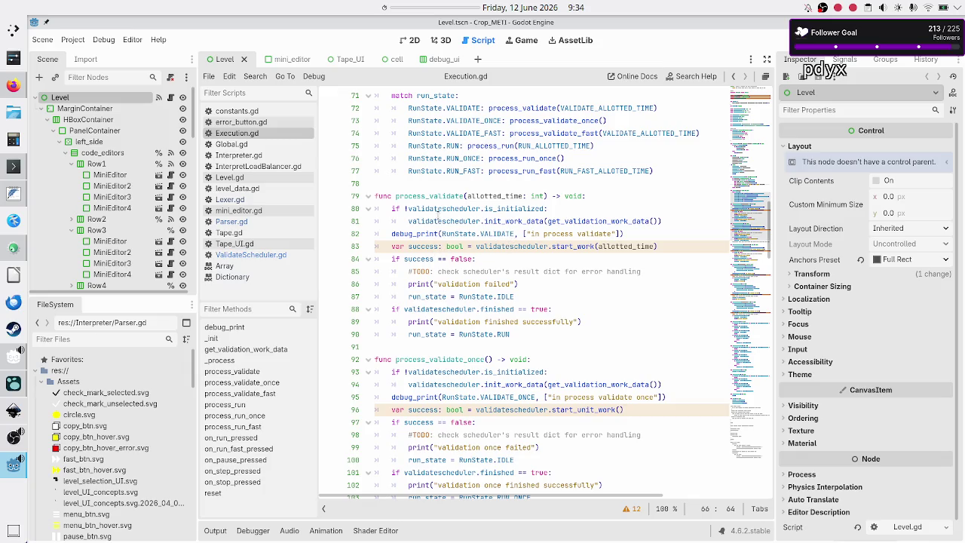
{"action": "double_click", "coordinate": [421, 258]}
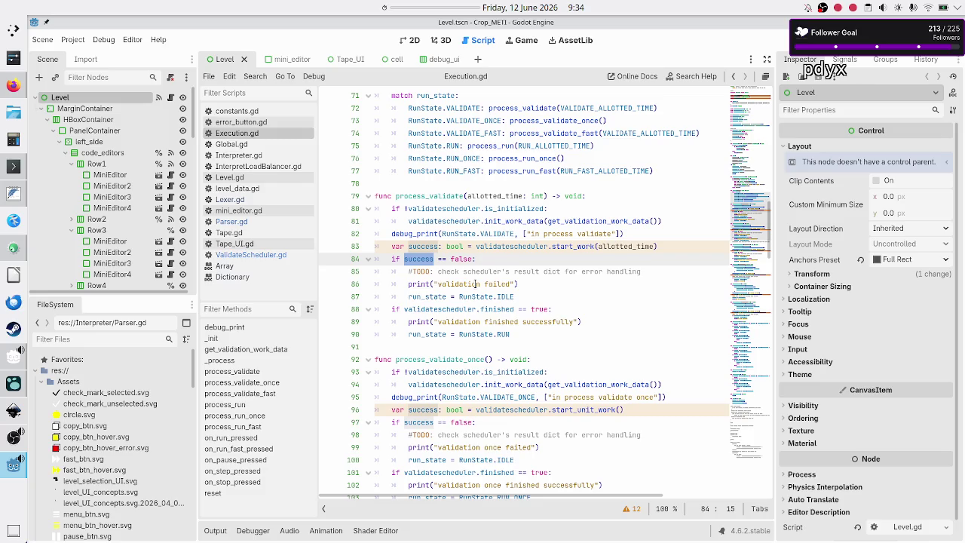
{"action": "left_click_drag", "start_coordinate": [454, 271], "coordinate": [531, 272]}
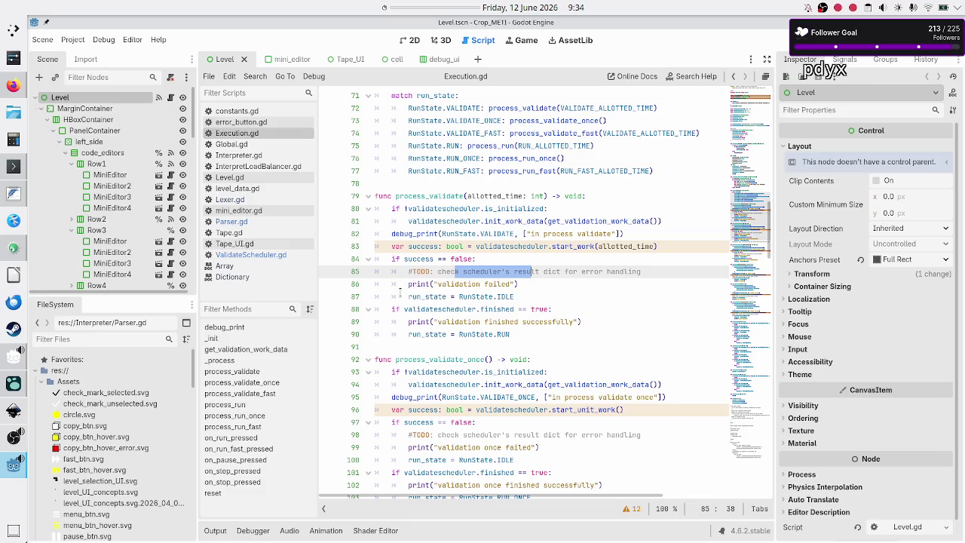
{"action": "left_click_drag", "start_coordinate": [408, 297], "coordinate": [517, 297]}
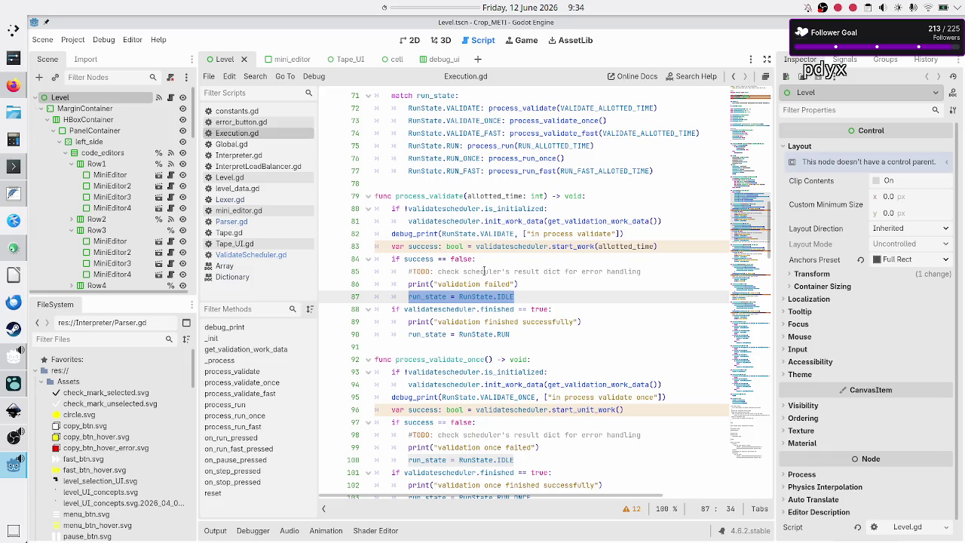
Read the TODO's scheduler result-dict note, then switch to the level_UI_concepts.svg mockup in Inkscape.
{"action": "double_click", "coordinate": [484, 271]}
{"action": "left_click_drag", "start_coordinate": [519, 271], "coordinate": [632, 271]}
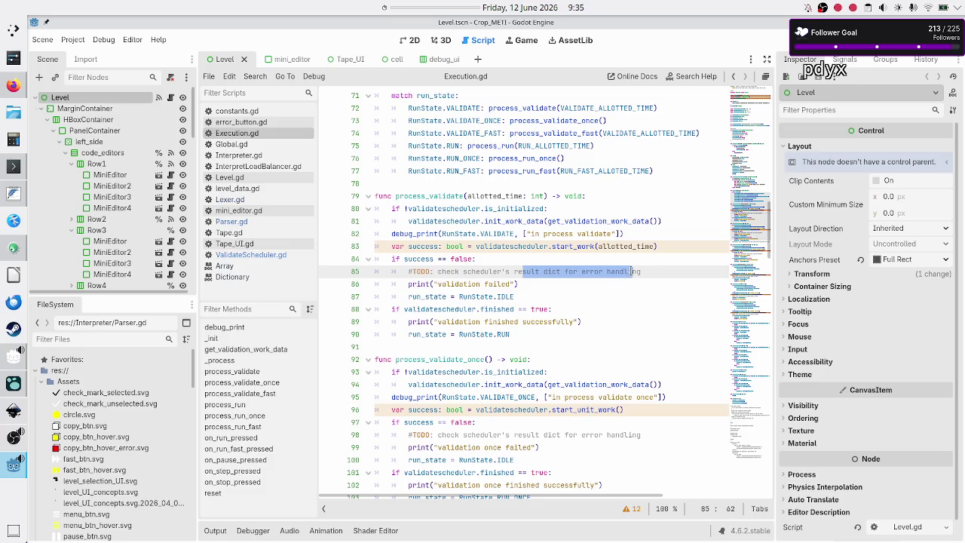
{"action": "left_click", "coordinate": [631, 271]}
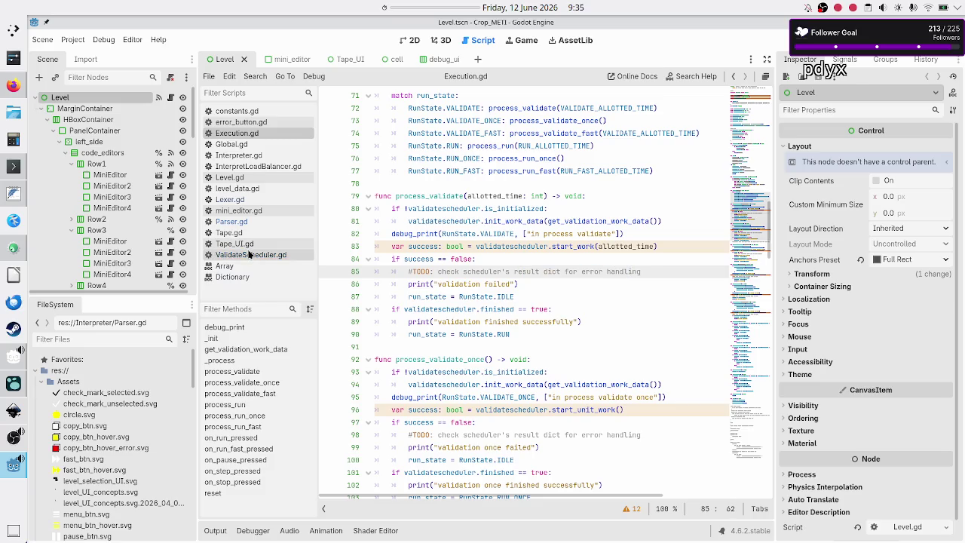
{"action": "left_click", "coordinate": [249, 254]}
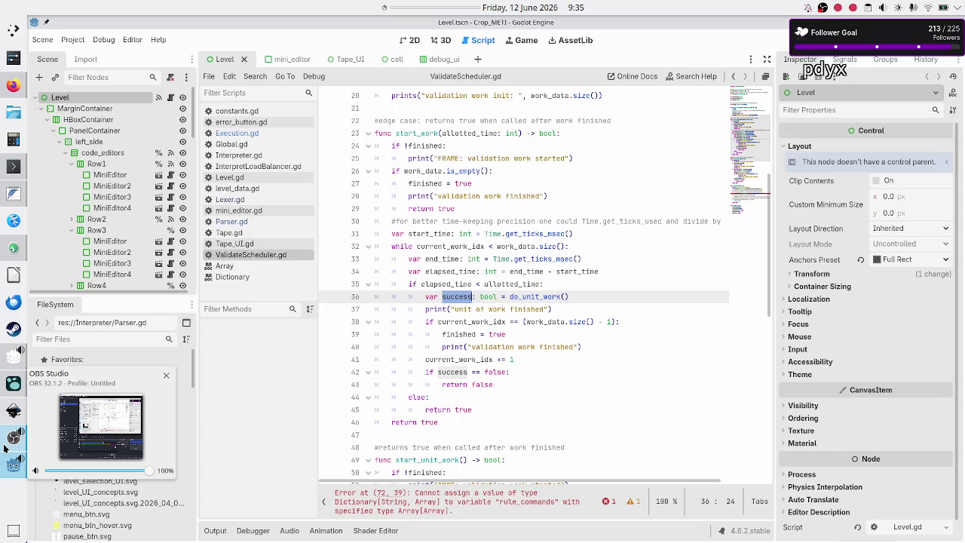
{"action": "left_click", "coordinate": [43, 380]}
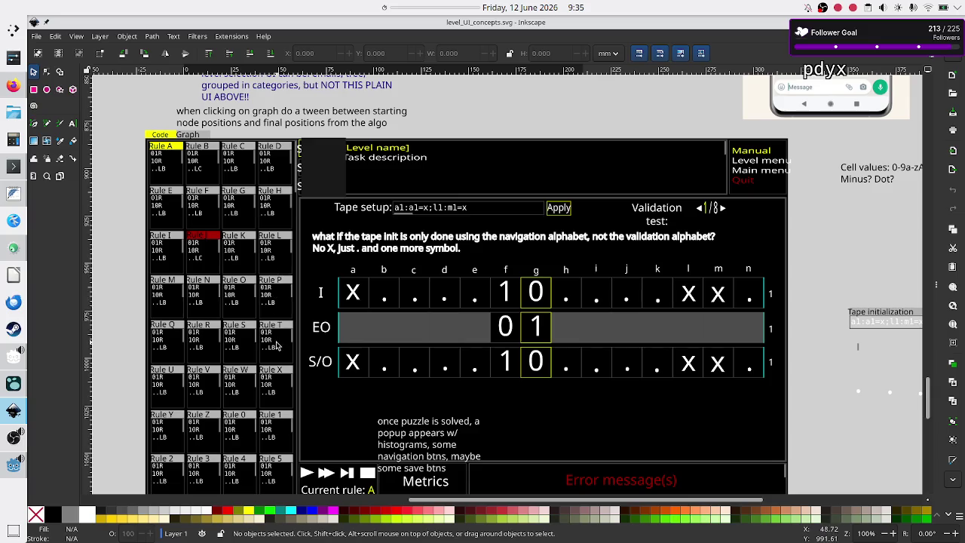
{"action": "scroll", "coordinate": [277, 343], "scroll_direction": "up", "scroll_amount": 15}
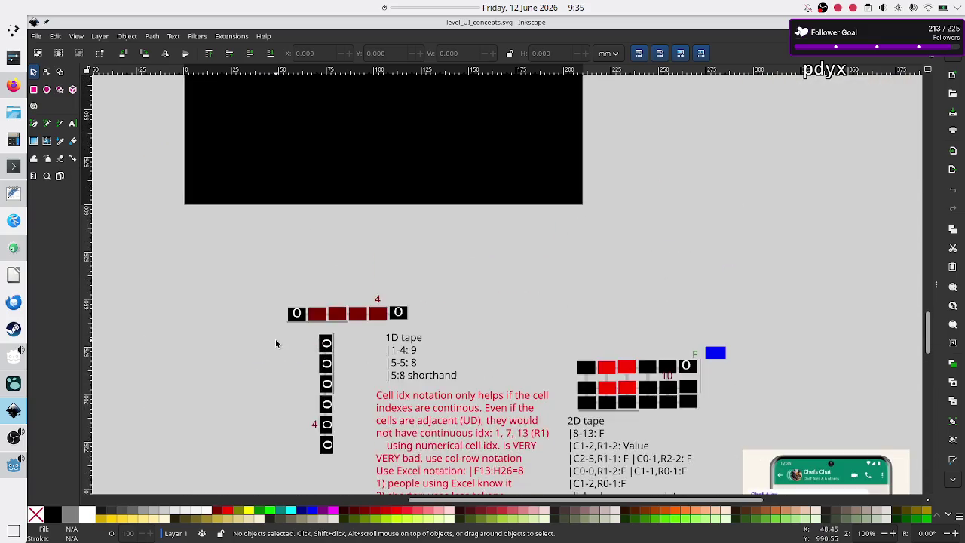
{"action": "scroll", "coordinate": [276, 343], "scroll_direction": "up", "scroll_amount": 1}
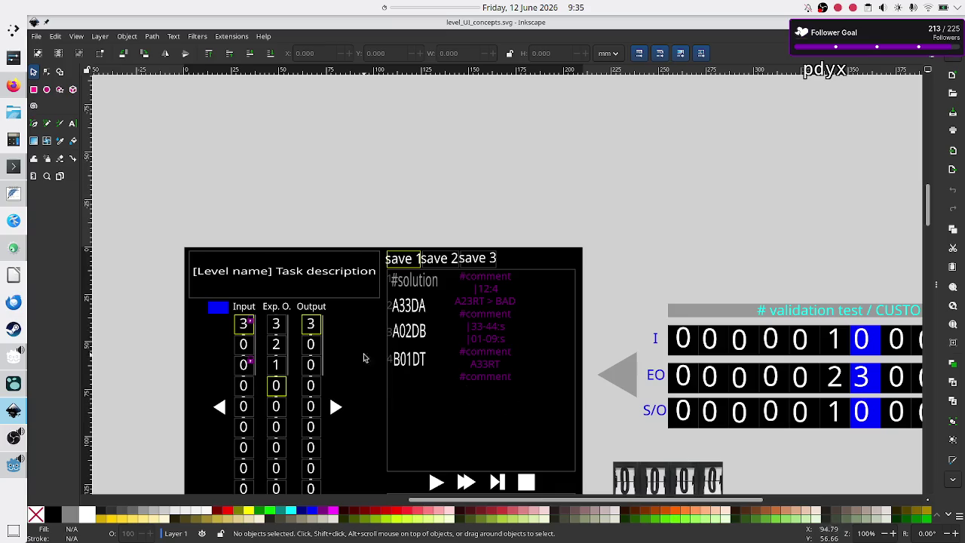
{"action": "scroll", "coordinate": [361, 354], "scroll_direction": "down", "scroll_amount": 10}
{"action": "scroll", "coordinate": [361, 357], "scroll_direction": "up", "scroll_amount": 10}
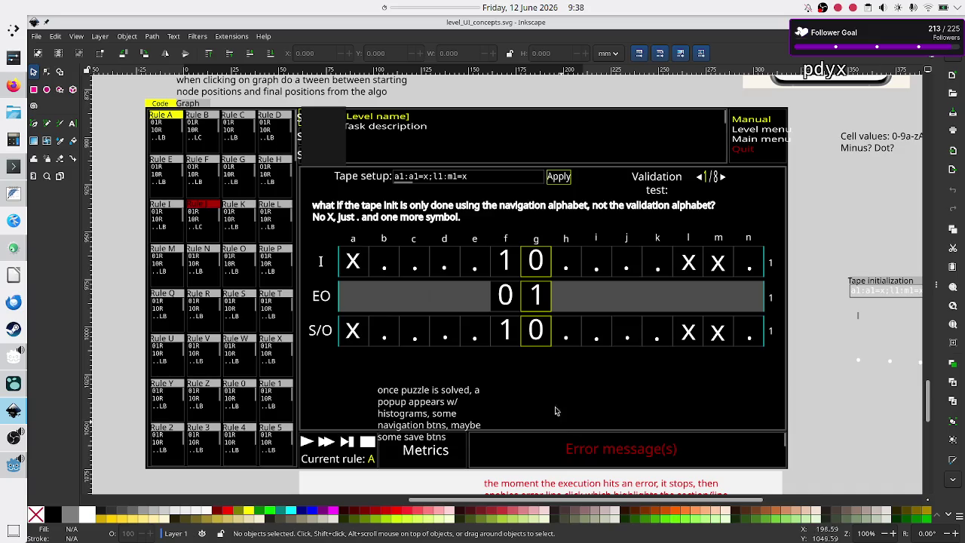
{"action": "mouse_move", "coordinate": [11, 360]}
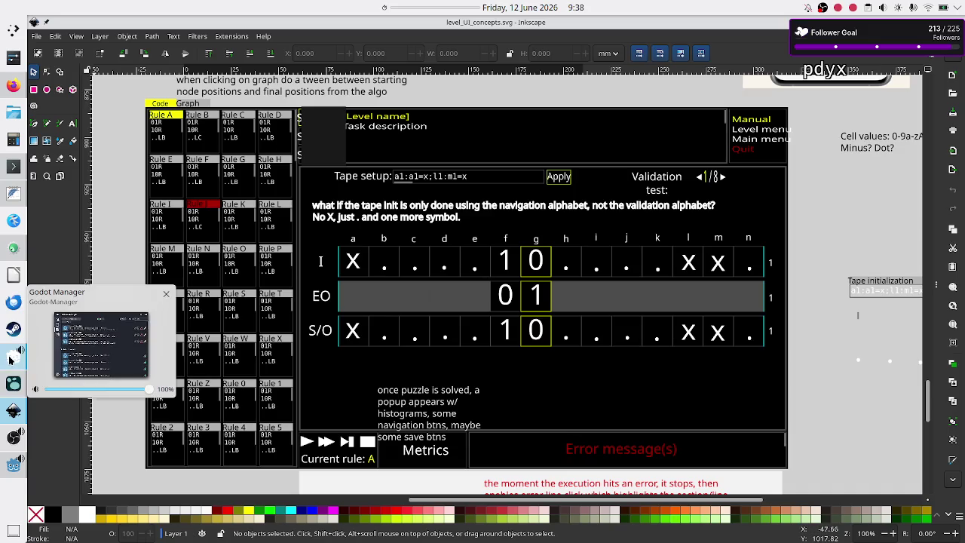